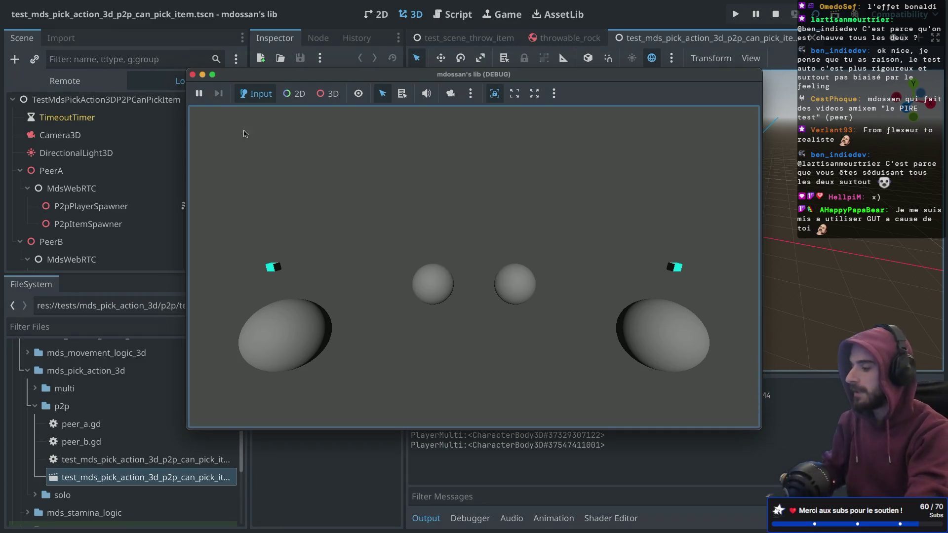
- Stop the running test game and collapse the p2p folder in the FileSystem dock
left_click(193, 75)
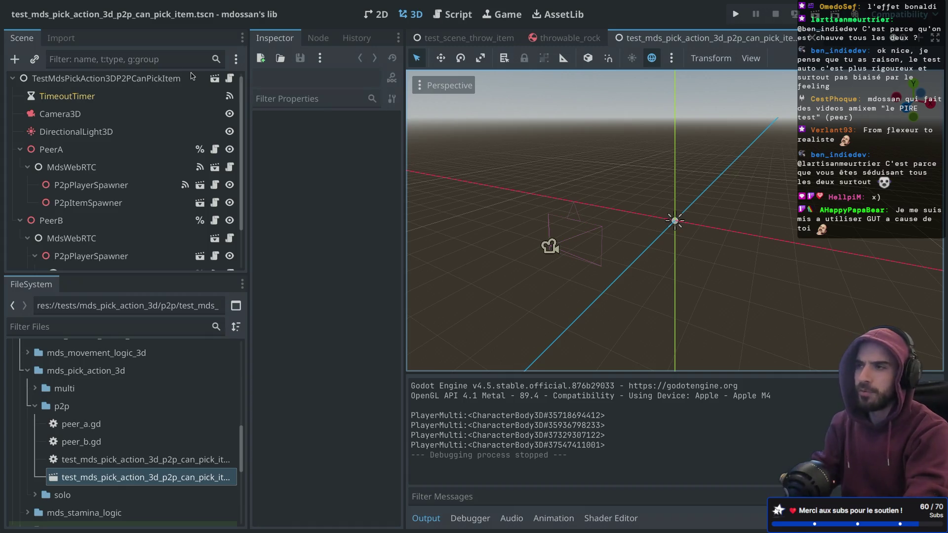
scroll(74, 444, "up", 1)
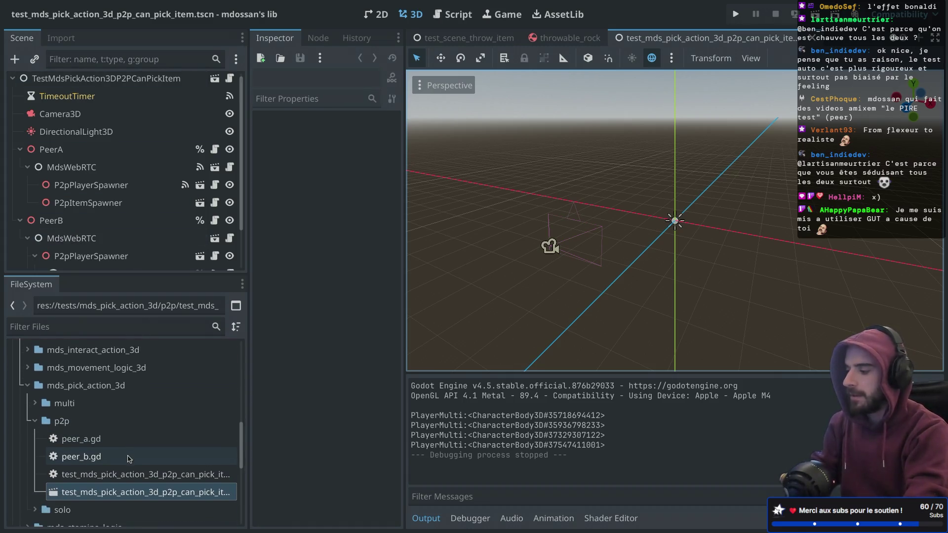
left_click(31, 424)
scroll(45, 419, "up", 5)
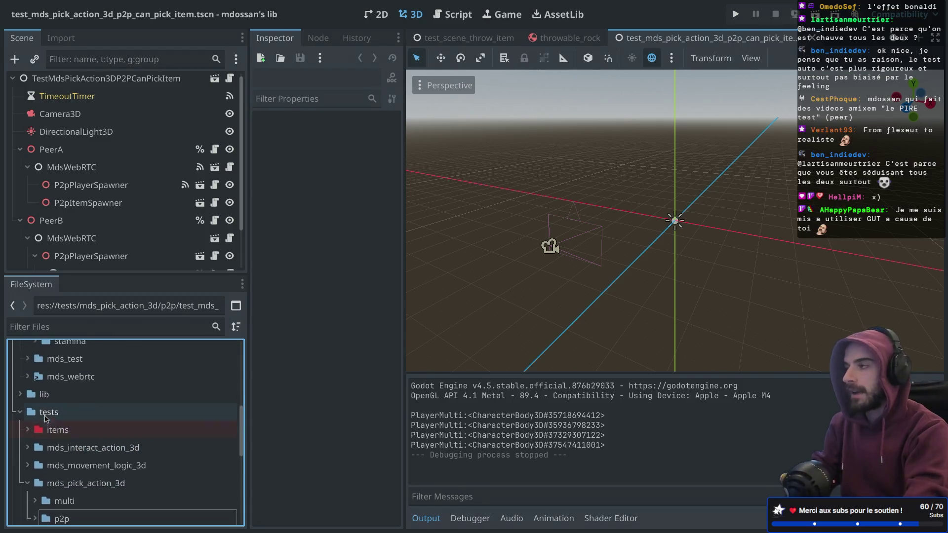
scroll(45, 419, "up", 1)
scroll(45, 419, "down", 3)
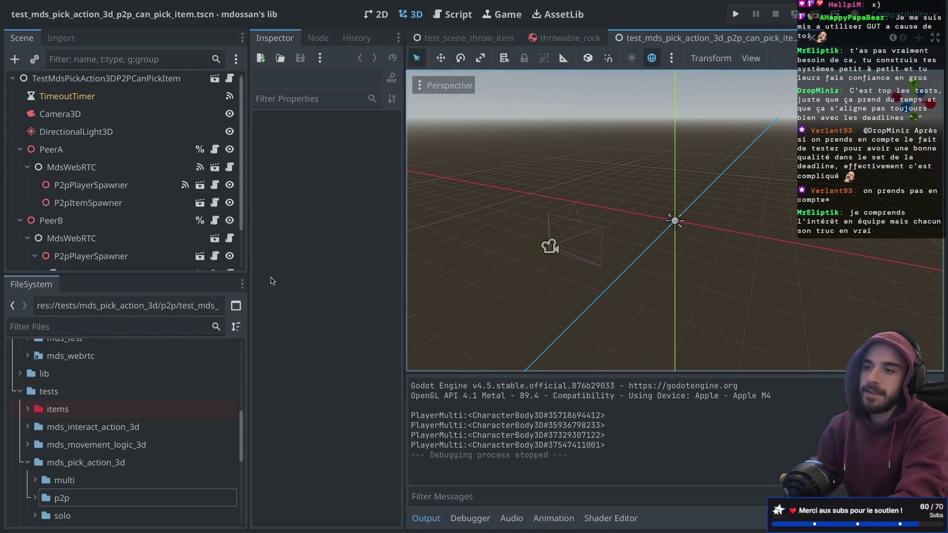
- Show the test_scene_throw_item scene with the scene and file docks narrowed
left_click(488, 39)
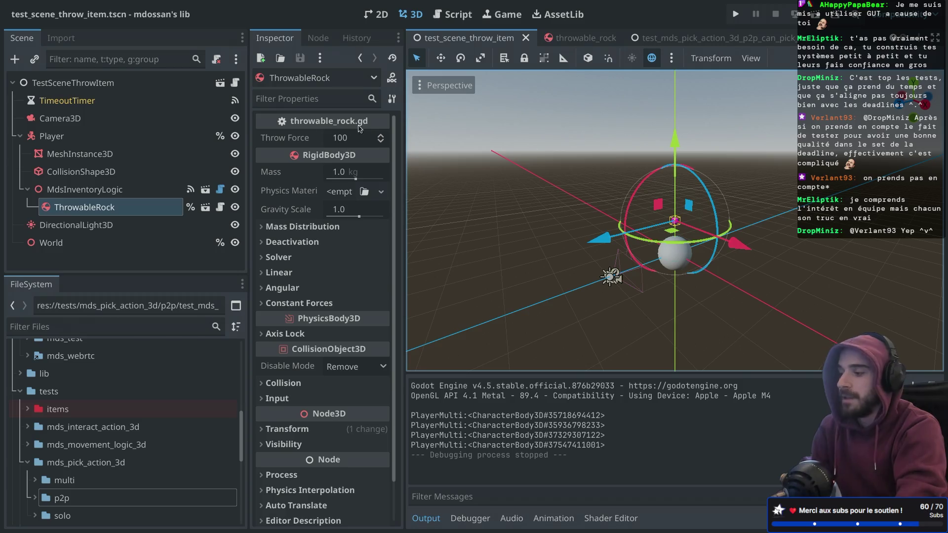
left_click_drag(245, 118, 183, 112)
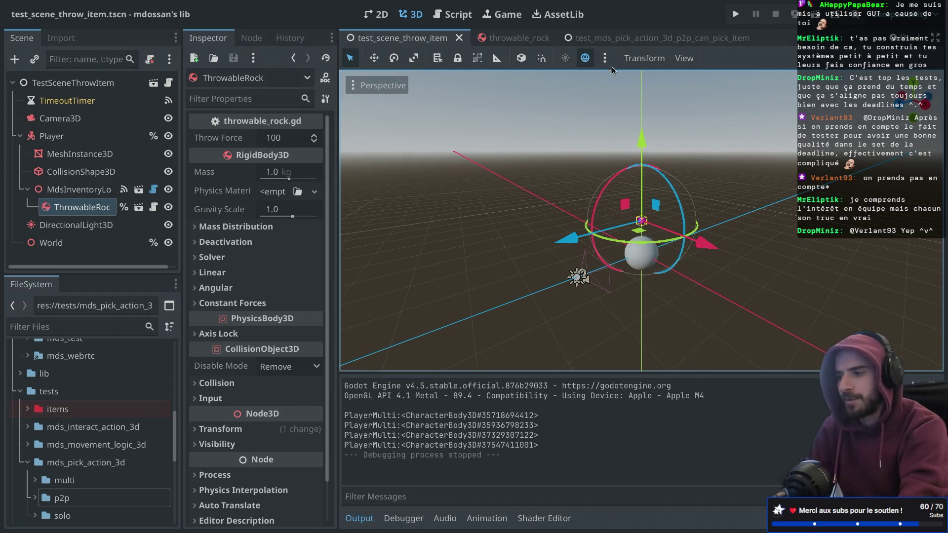
left_click(582, 40)
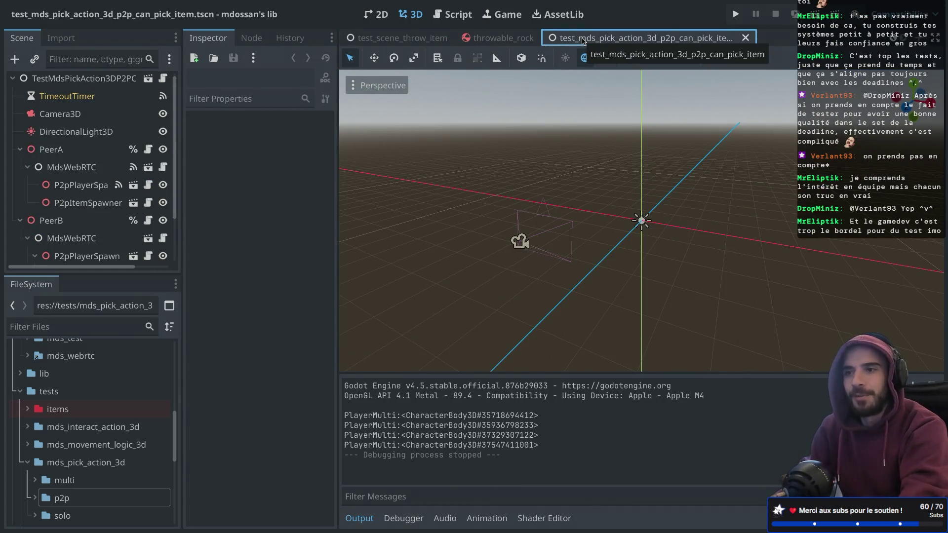
left_click(424, 39)
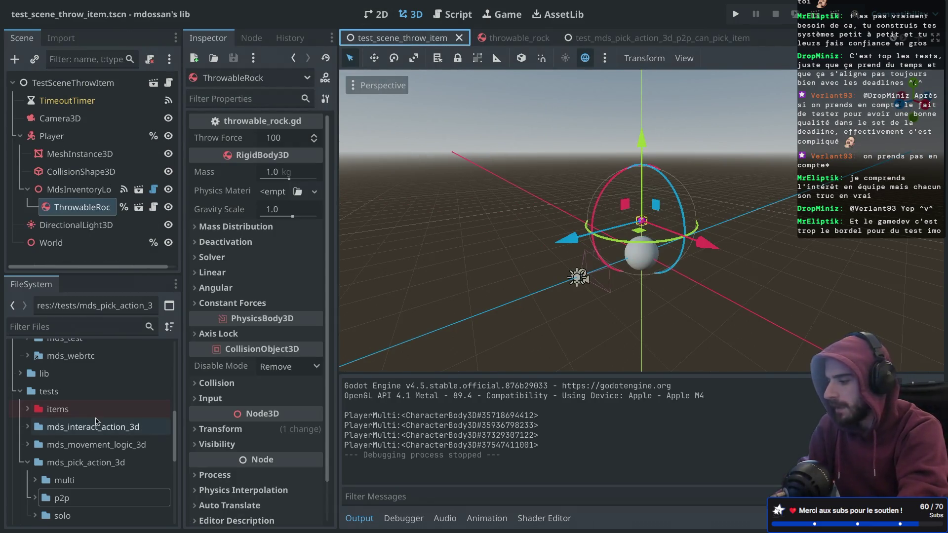
- Collapse mds_pick_action_3d, expand addons/mds_test and open mds_test_runner.tscn
scroll(96, 421, "down", 10)
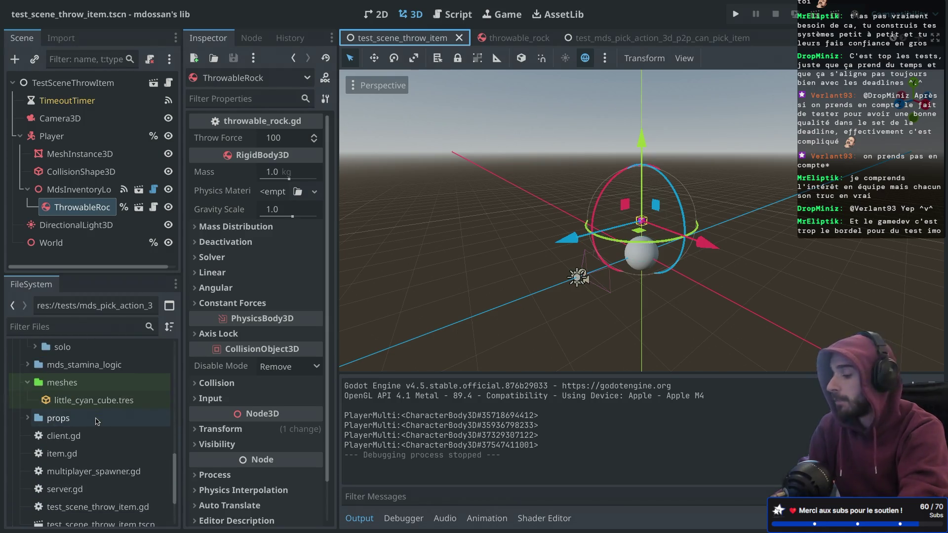
scroll(96, 421, "up", 8)
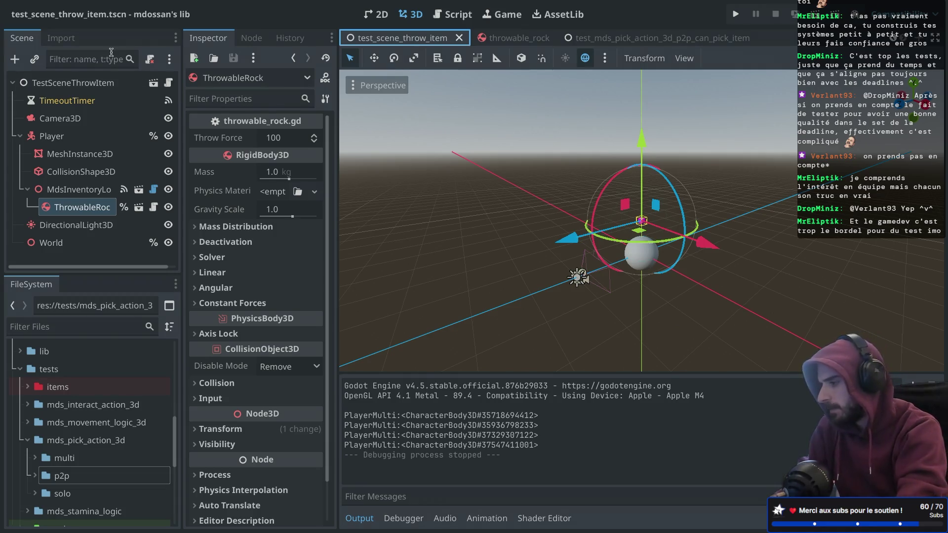
scroll(75, 393, "up", 5)
scroll(75, 393, "down", 5)
scroll(75, 393, "up", 1)
scroll(75, 393, "down", 4)
scroll(75, 394, "up", 4)
left_click(24, 450)
scroll(51, 428, "down", 3)
scroll(51, 429, "up", 3)
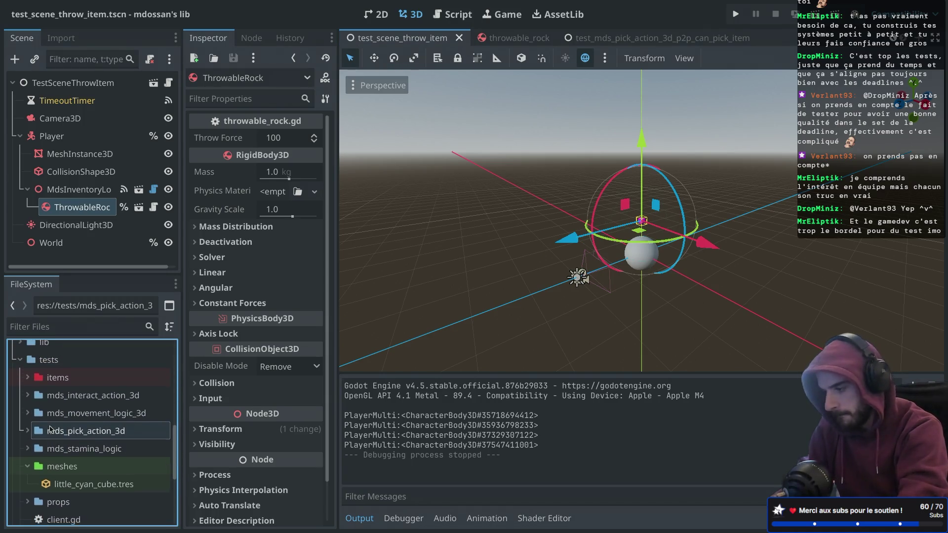
scroll(51, 429, "up", 5)
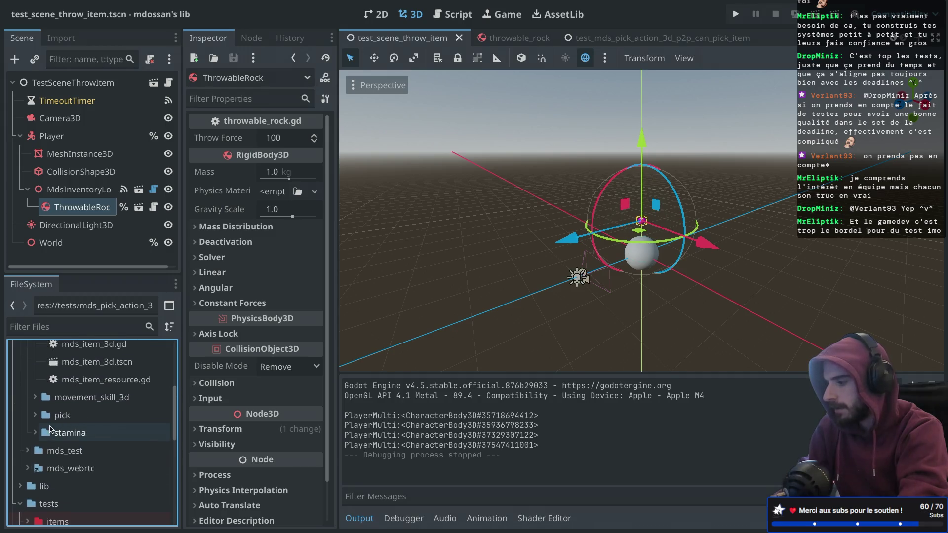
left_click(27, 430)
double_click(92, 467)
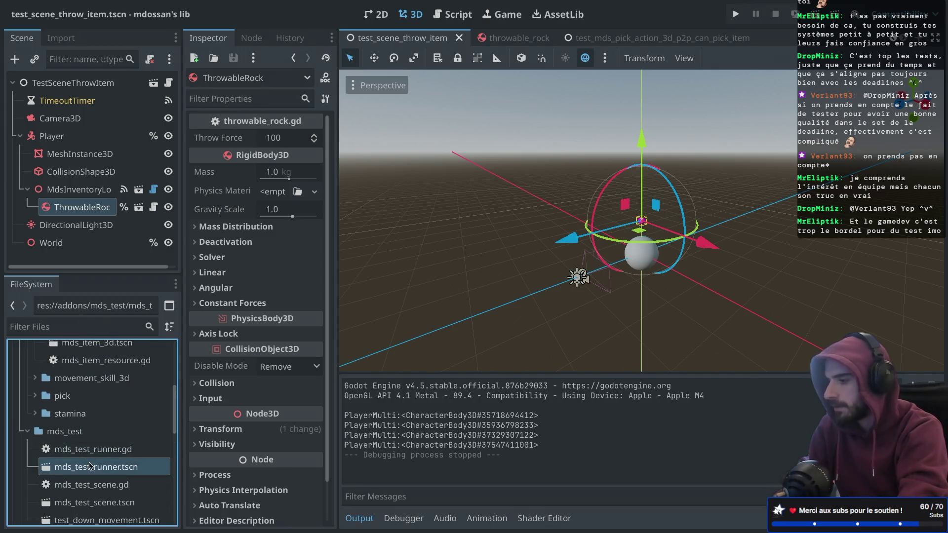
- Delete Tests element 3 from MdsTestRunner, then save the runner and run it
left_click(121, 84)
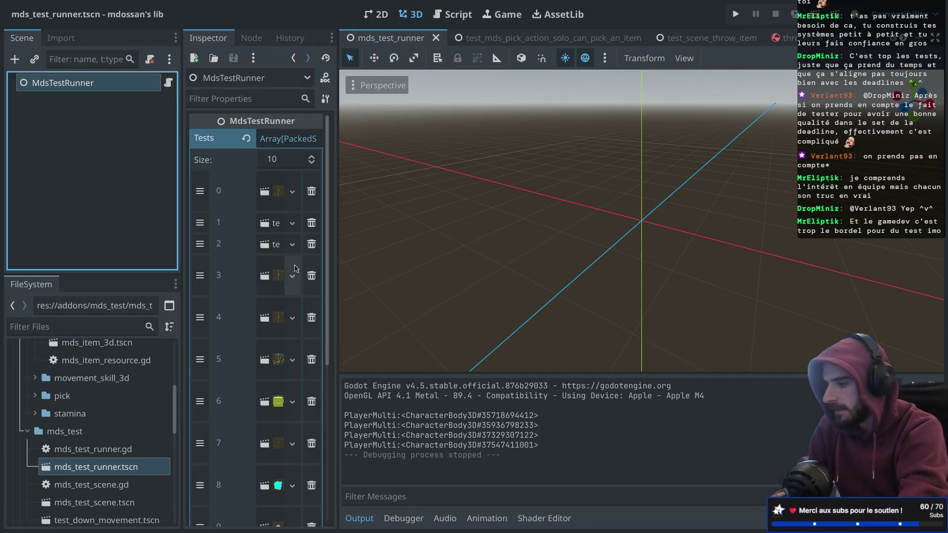
left_click_drag(338, 252, 453, 250)
left_click(355, 283)
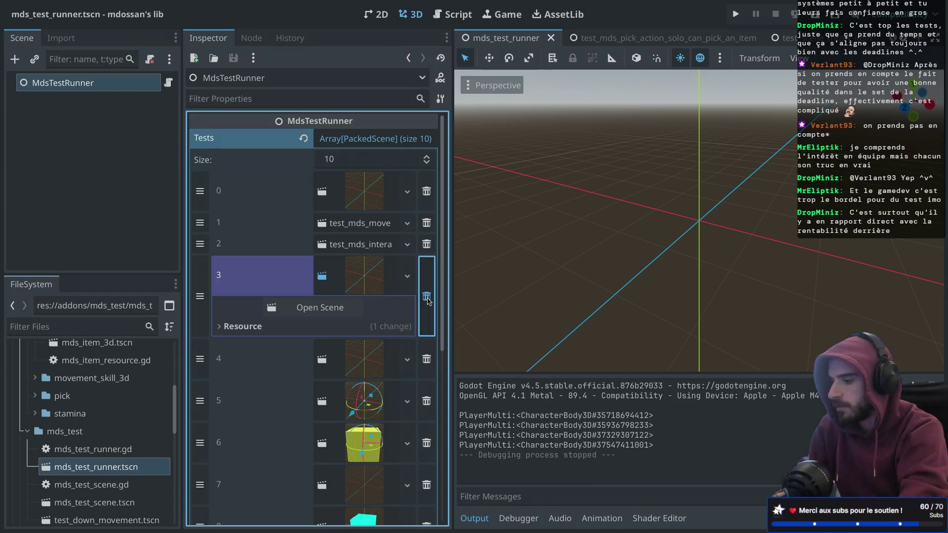
left_click(426, 297)
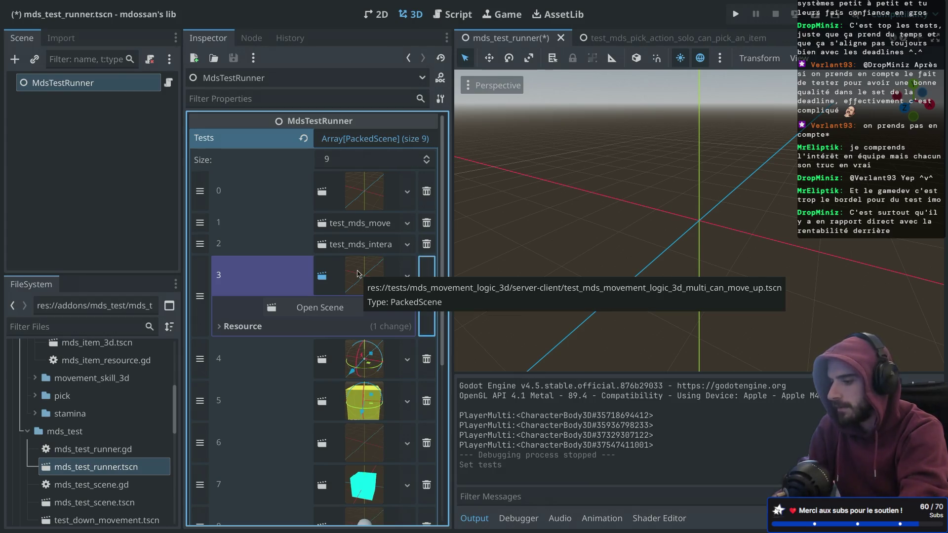
key("ctrl+s")
left_click(812, 16)
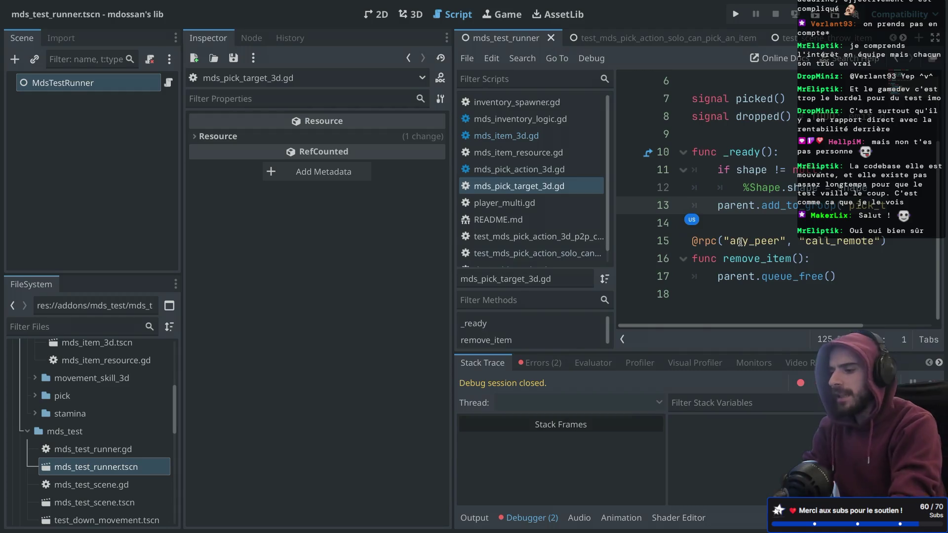
- Check the passing results in Output, then open Tests element 4's scene from MdsTestRunner
left_click(475, 518)
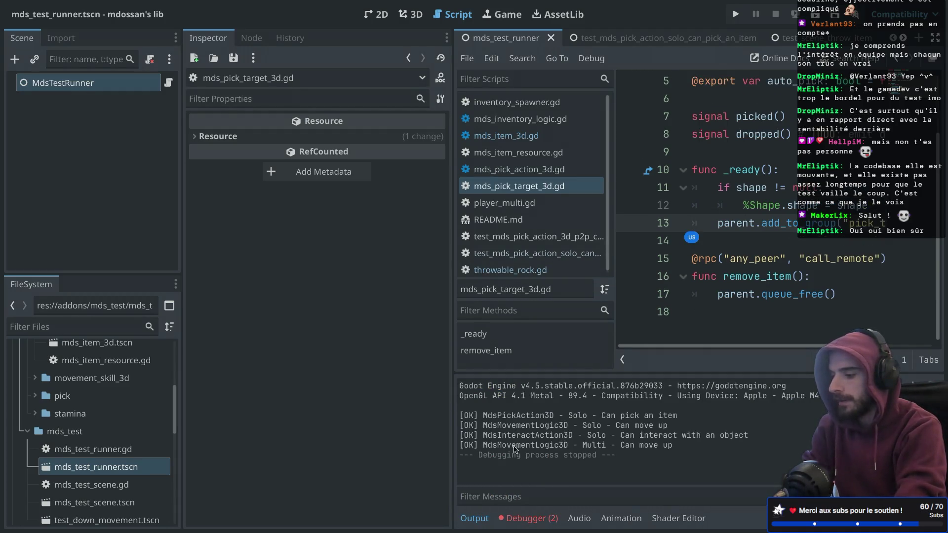
left_click(102, 90)
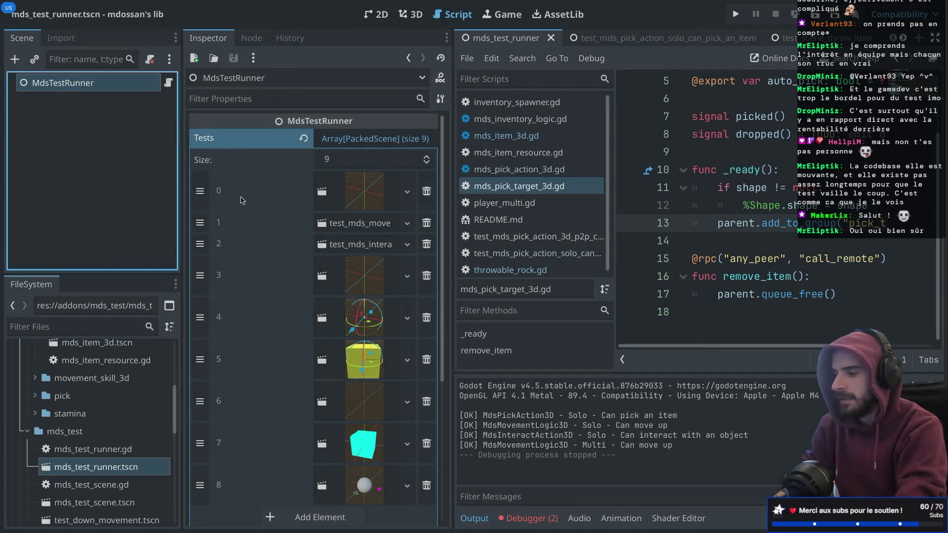
left_click(344, 316)
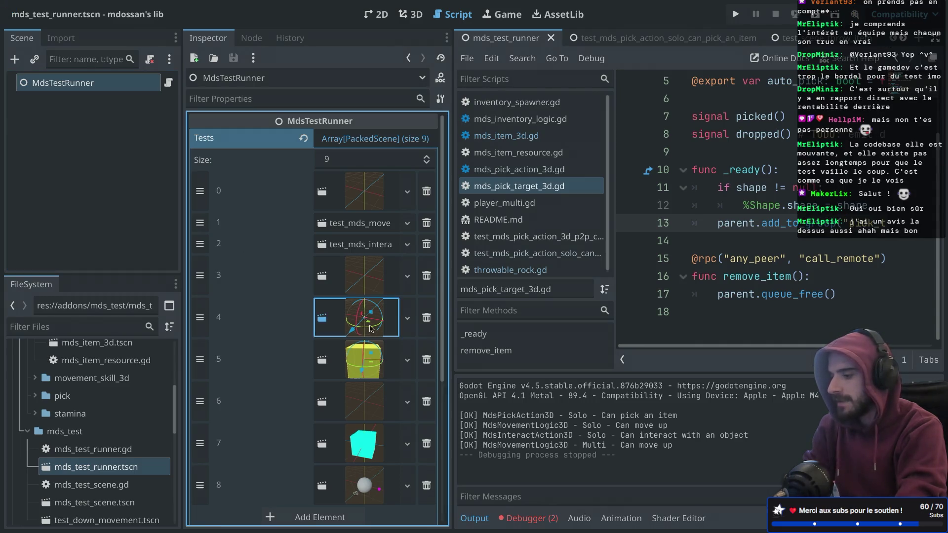
left_click(313, 348)
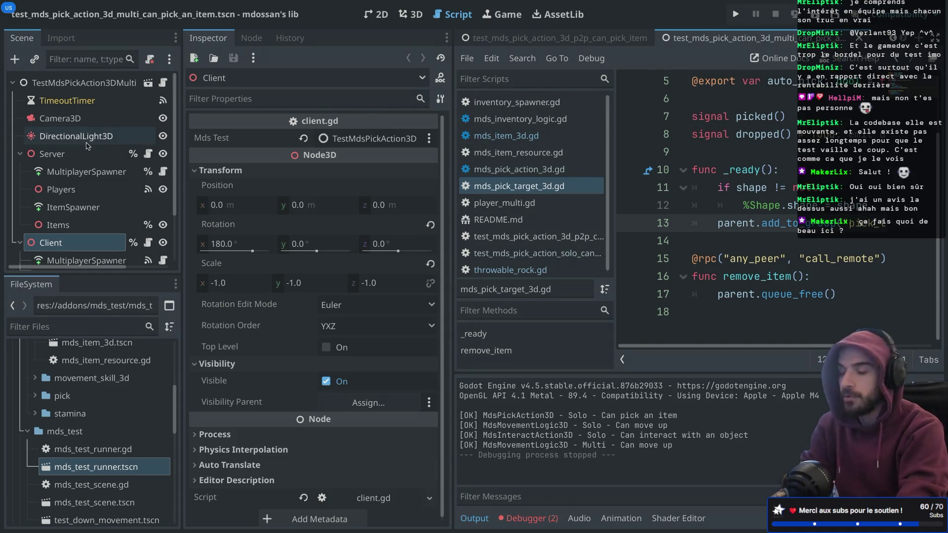
- Select the scene root and inspect the Server node's ItemSpawner and Items children
scroll(89, 138, "right", 1)
left_click(75, 84)
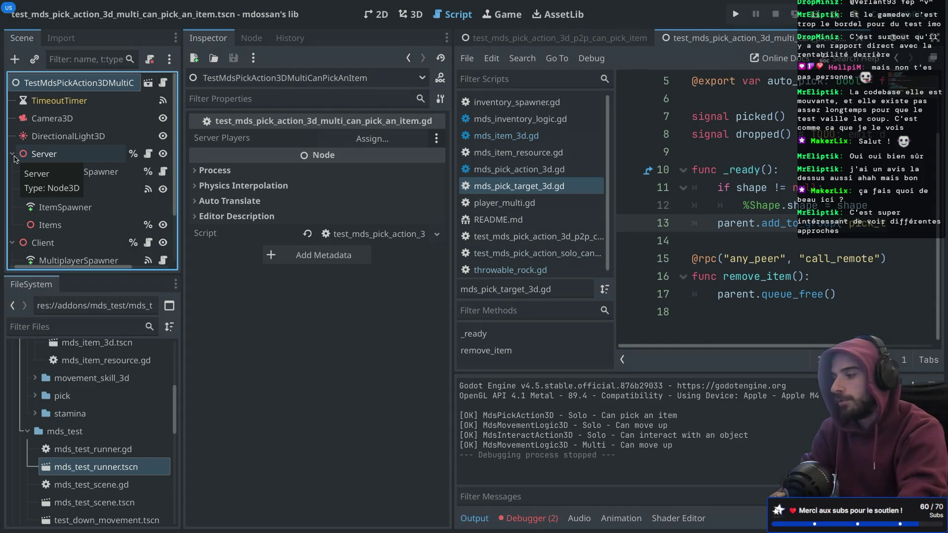
left_click(14, 156)
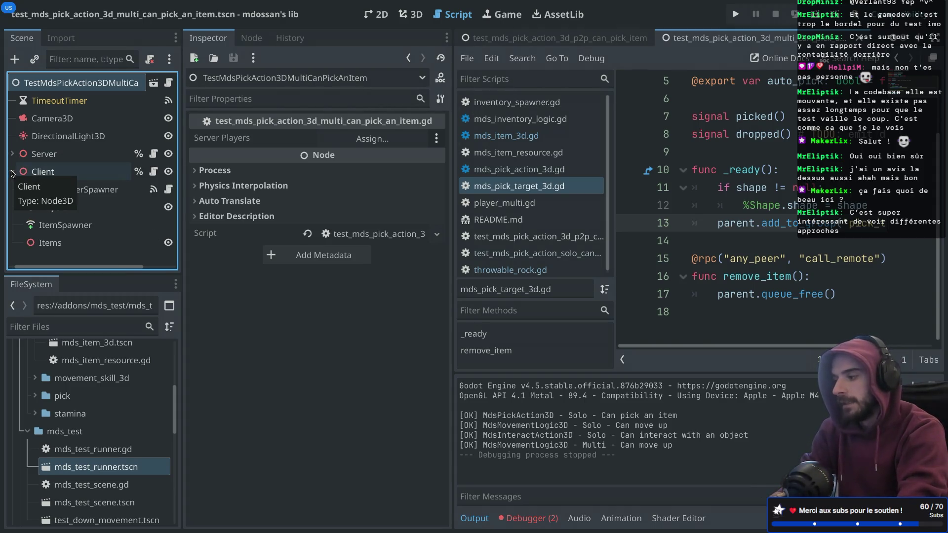
left_click(11, 154)
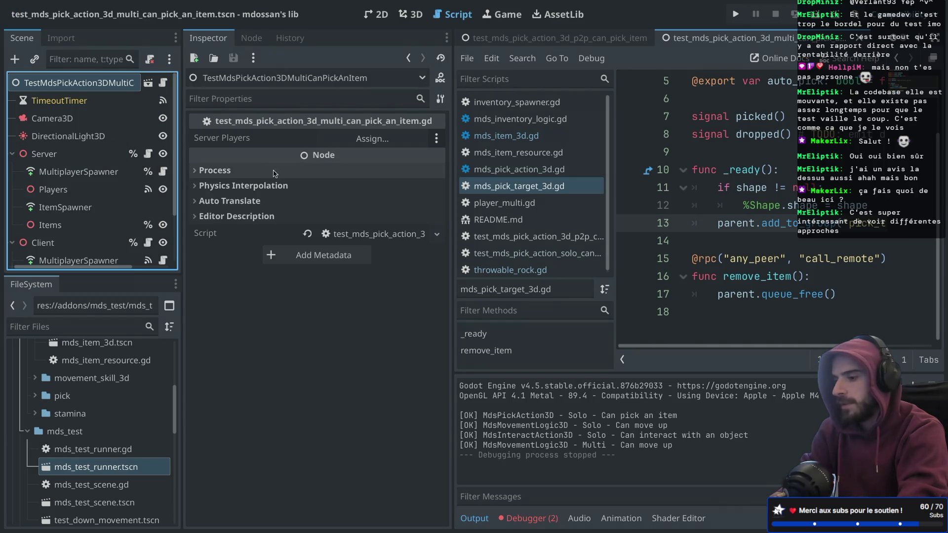
scroll(66, 183, "down", 3)
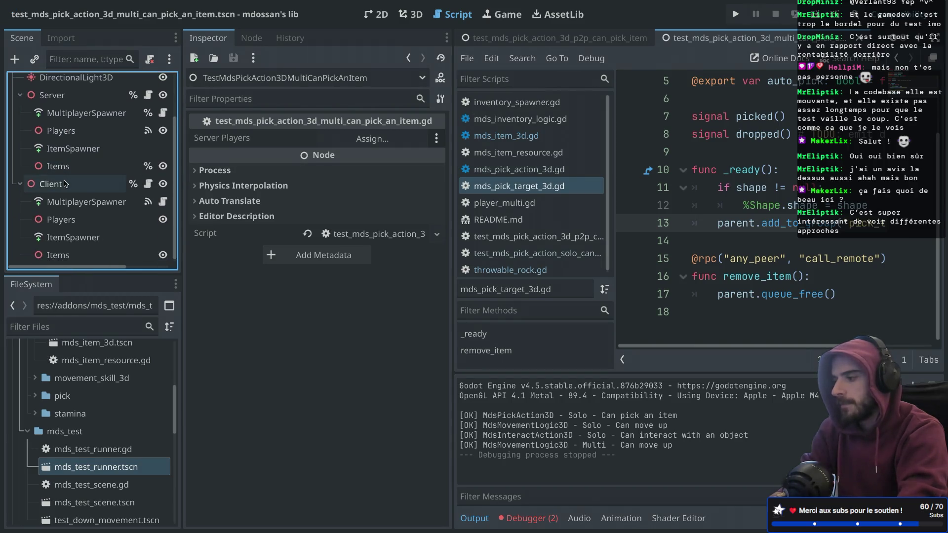
scroll(66, 184, "up", 3)
scroll(74, 178, "down", 2)
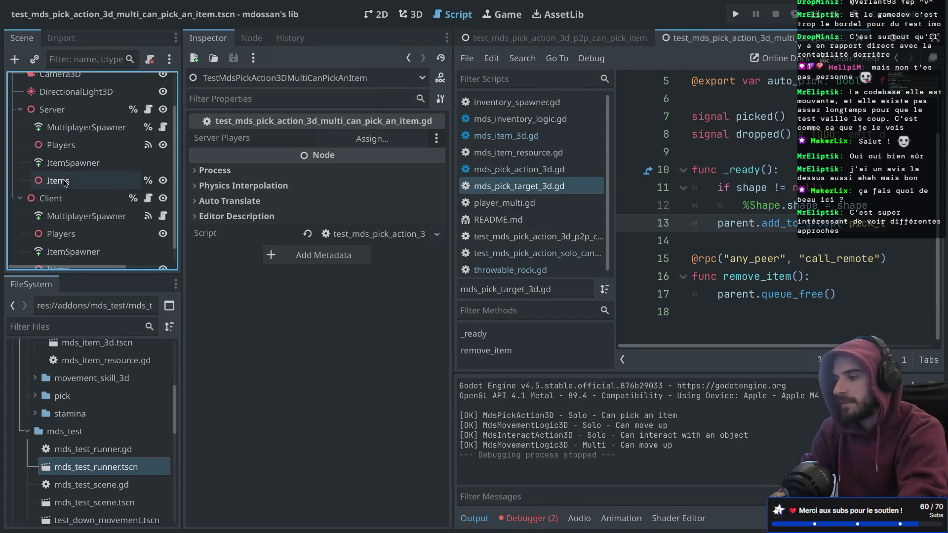
left_click(91, 168)
left_click(79, 179)
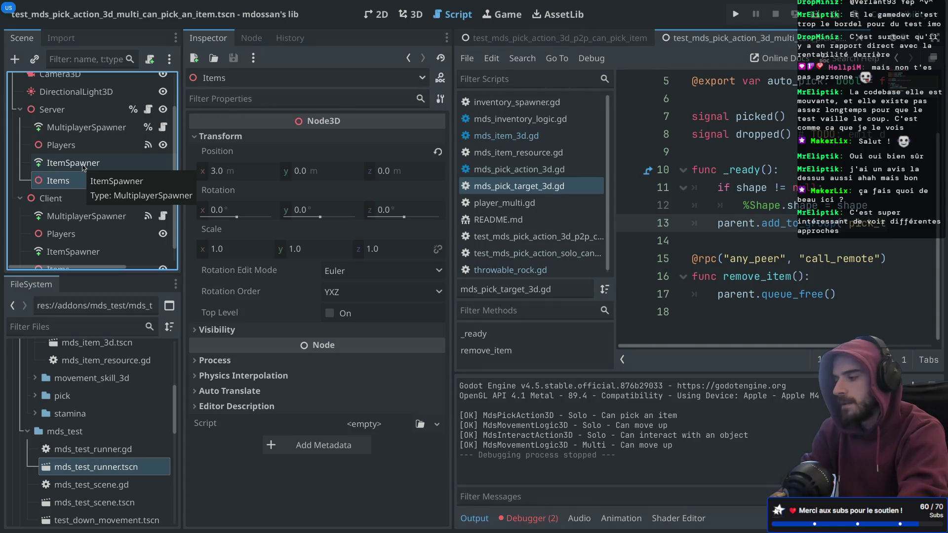
- Open the root node's test_mds_pick_action_3d_multi_can_pick_an_item.gd script
scroll(83, 168, "up", 2)
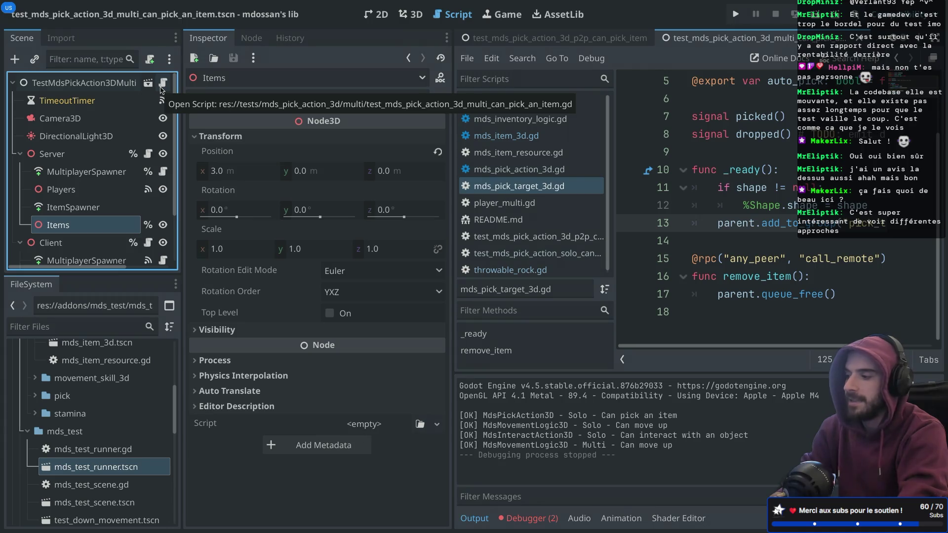
scroll(115, 181, "down", 3)
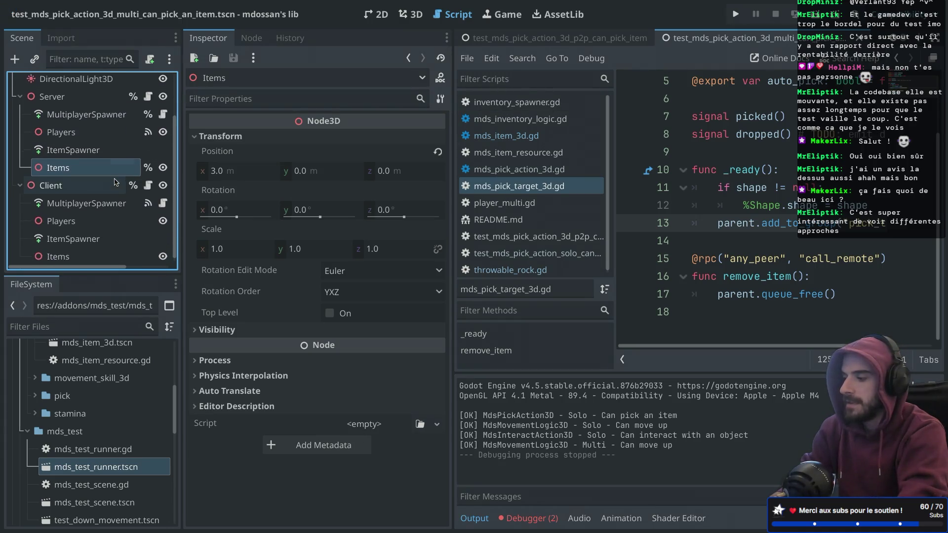
scroll(115, 181, "up", 3)
left_click(163, 83)
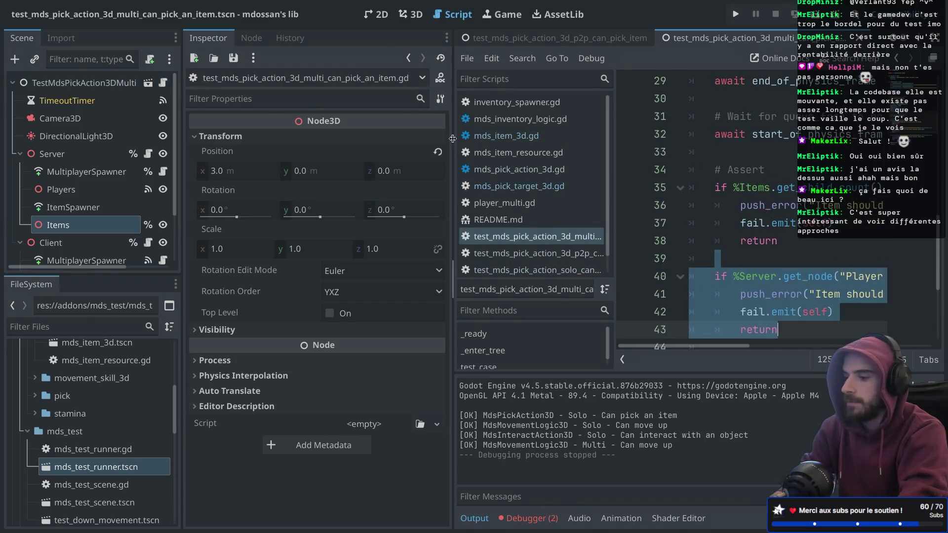
- Read through the test script in distraction-free mode, then restore the side docks
key("ctrl+shift+F11")
left_click(321, 187)
scroll(321, 180, "up", 10)
scroll(321, 180, "down", 1)
scroll(321, 180, "down", 5)
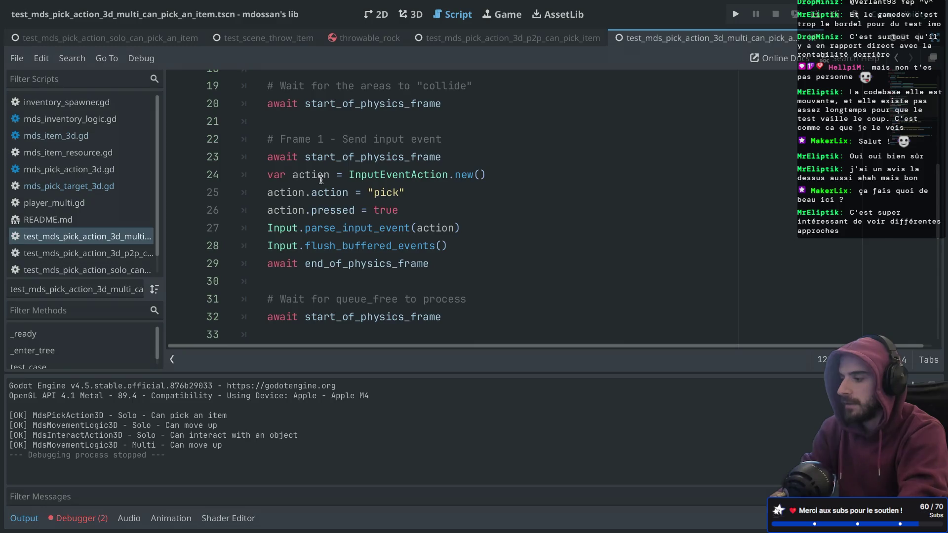
key("ctrl+shift+F11")
- Open server.gd from the Server node and highlight its instantiate and add_child calls
scroll(163, 168, "up", 3)
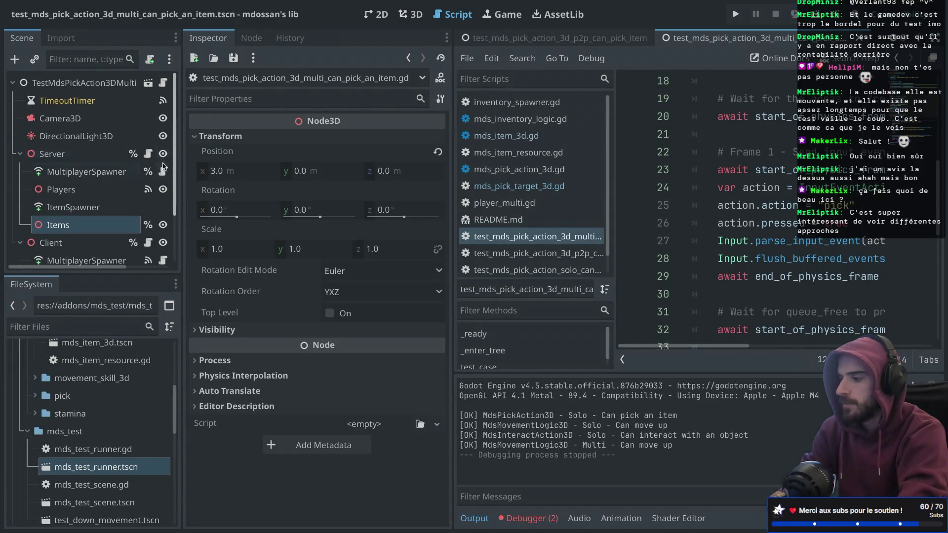
left_click(148, 154)
key("ctrl+shift+F11")
scroll(369, 188, "down", 2)
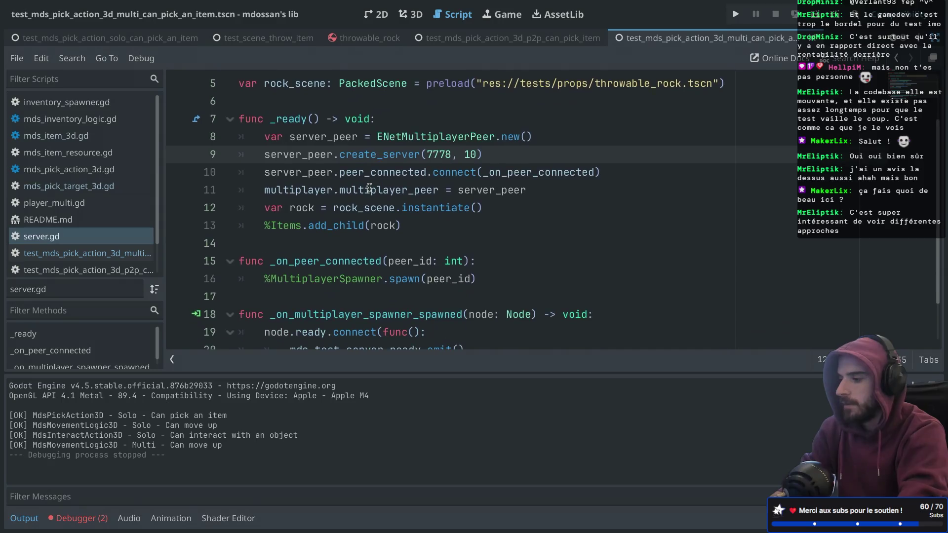
mouse_move(314, 214)
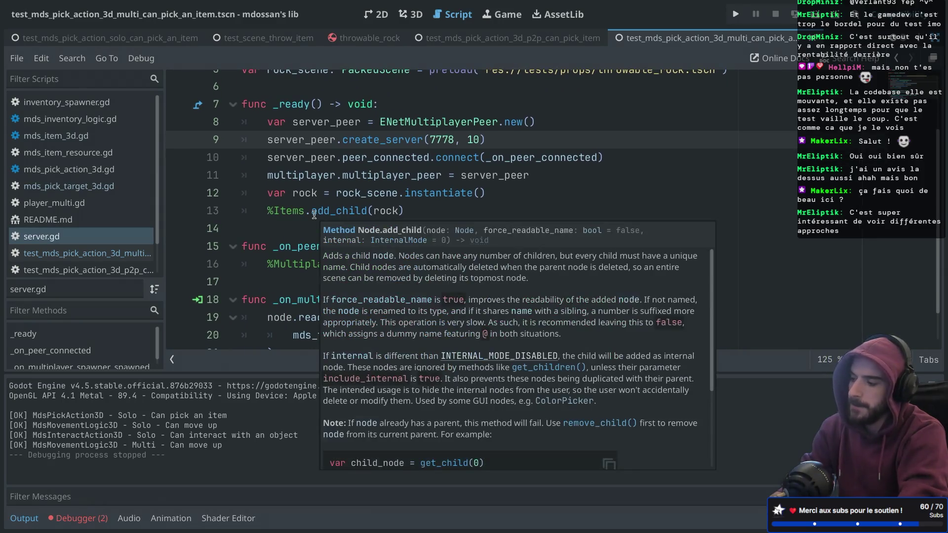
double_click(413, 193)
double_click(349, 210)
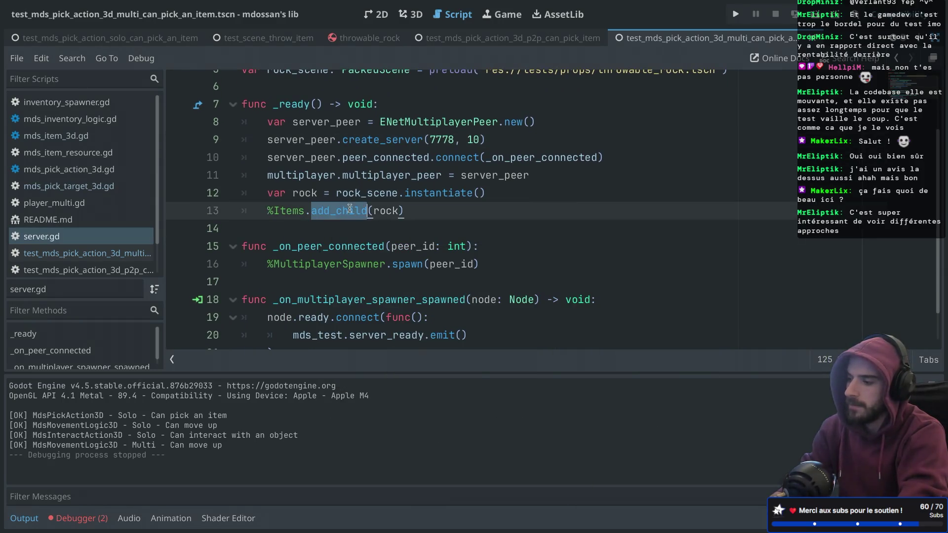
mouse_move(349, 209)
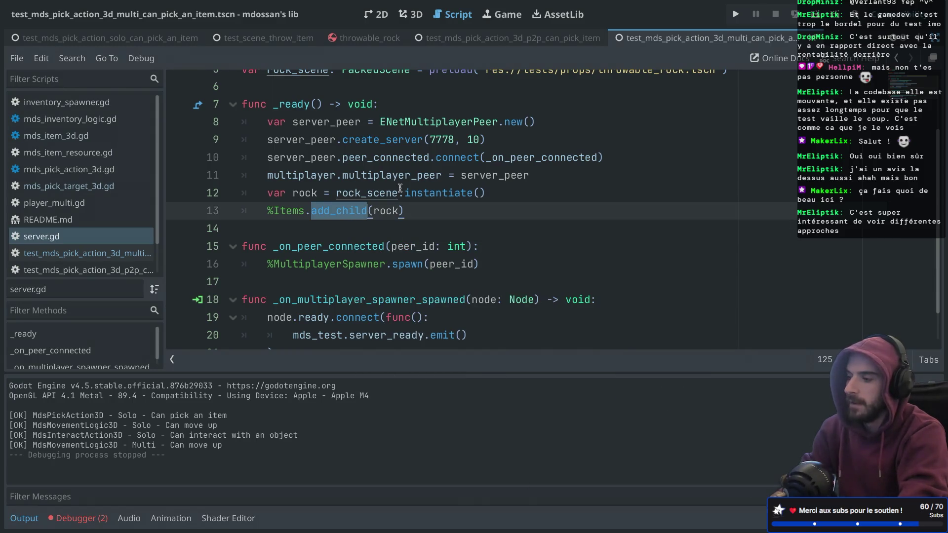
key("ctrl+super+d")
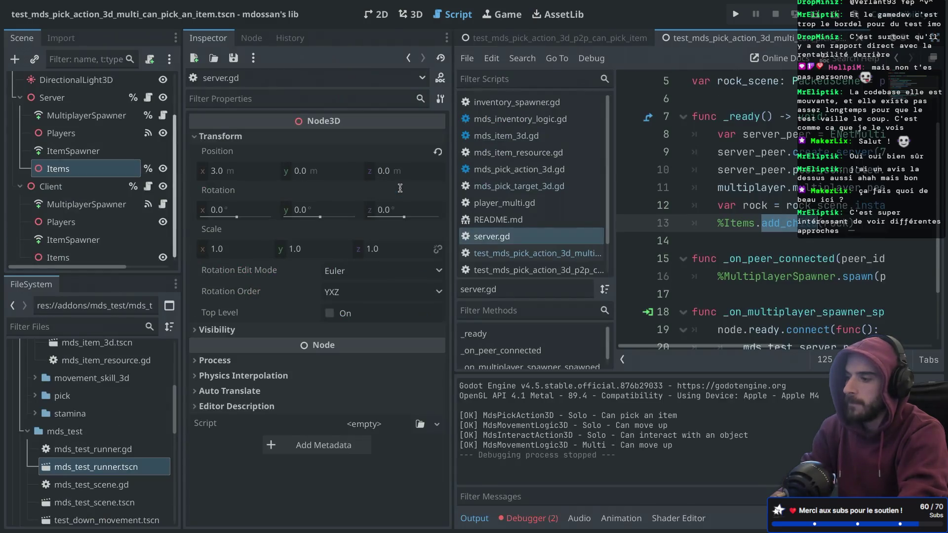
- Switch to the test_mds_pick_action_3d_p2p_can_pick_item tab and browse the FileSystem test folders
left_click(527, 41)
scroll(123, 176, "down", 3)
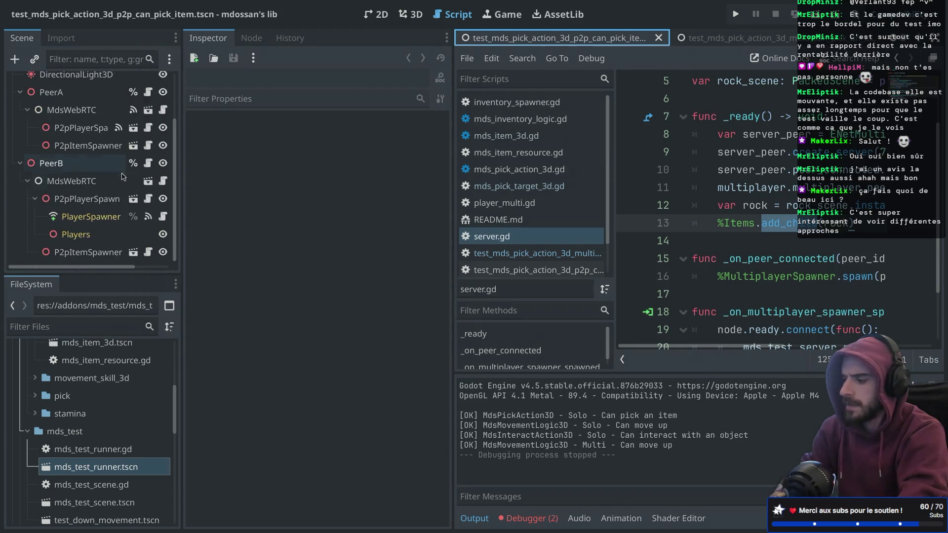
scroll(116, 434, "down", 10)
scroll(117, 434, "down", 3)
scroll(116, 434, "up", 3)
scroll(116, 433, "down", 2)
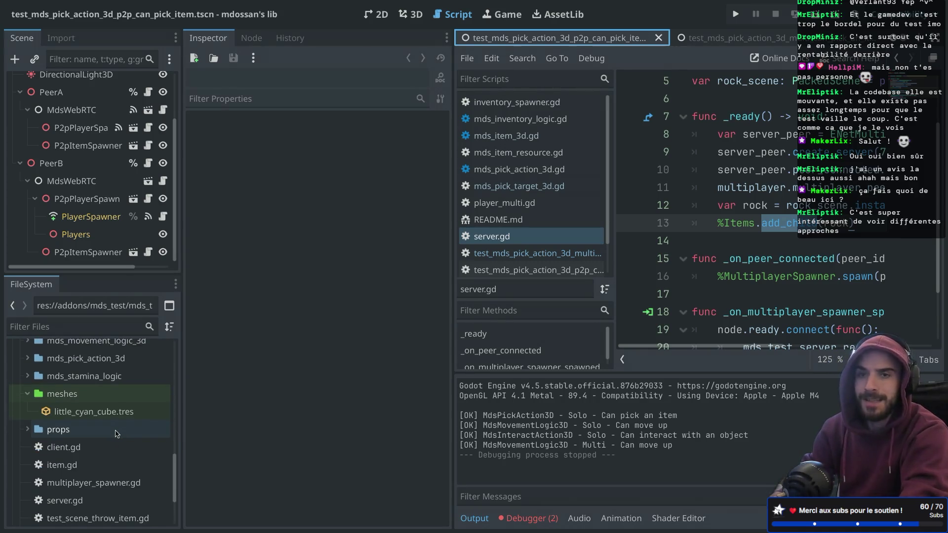
scroll(116, 433, "up", 2)
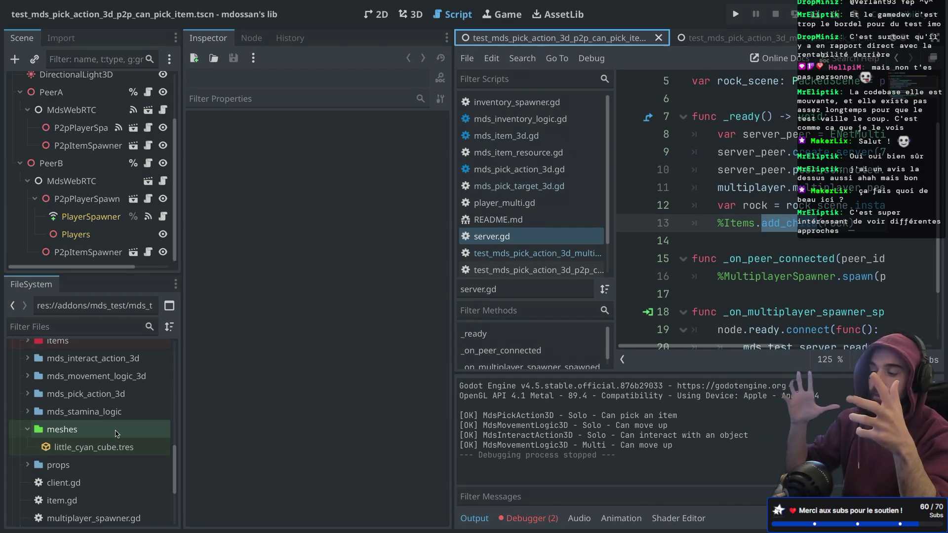
scroll(116, 433, "up", 2)
scroll(117, 438, "up", 5)
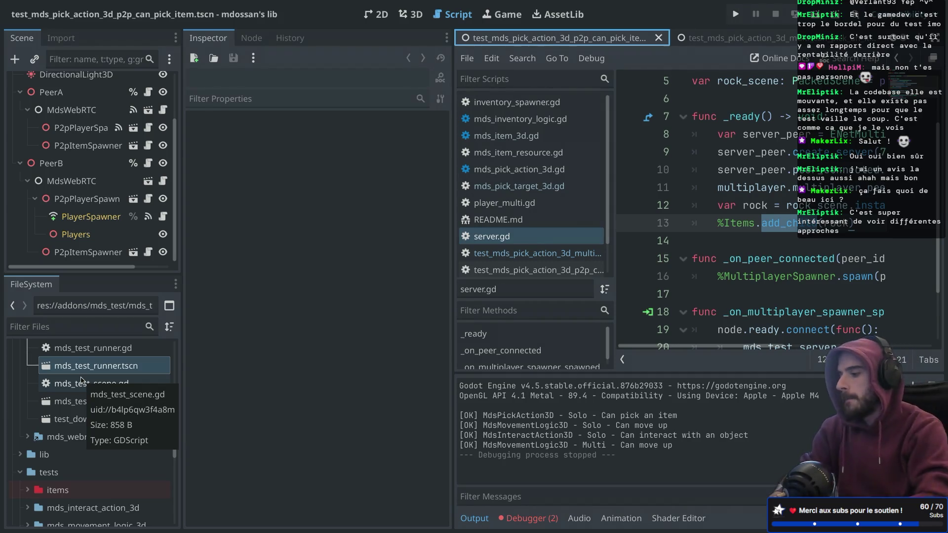
scroll(82, 381, "up", 3)
scroll(81, 381, "up", 3)
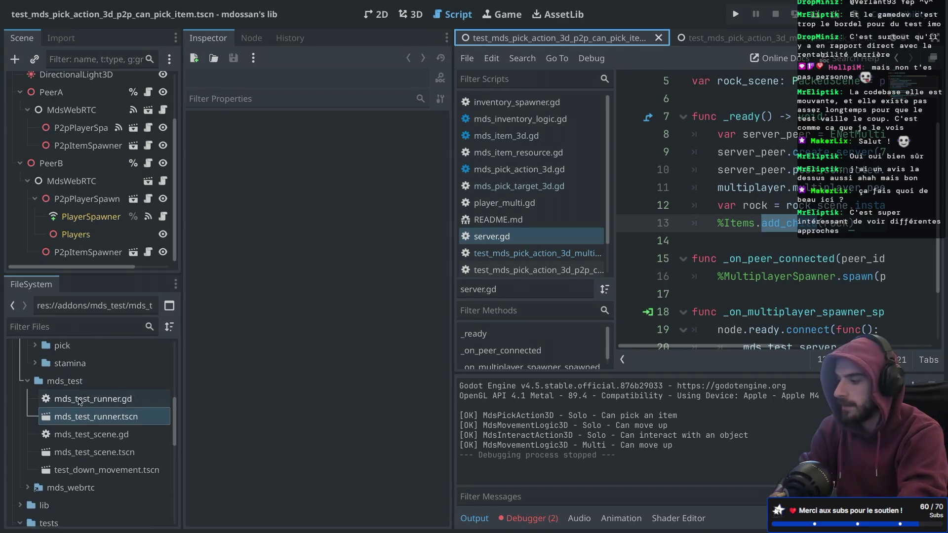
scroll(79, 401, "down", 5)
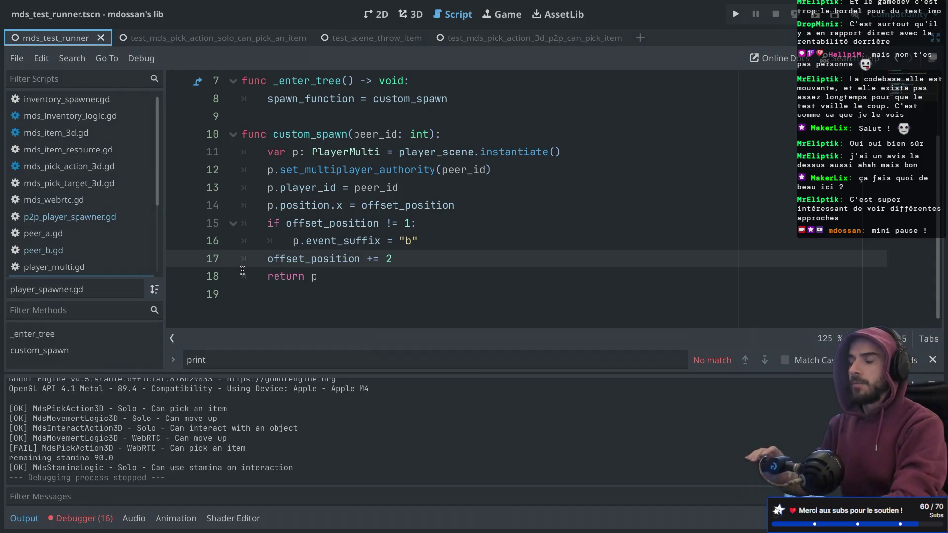
- Restore the side docks, select MdsTestRunner and run the current scene
key("ctrl+super+d")
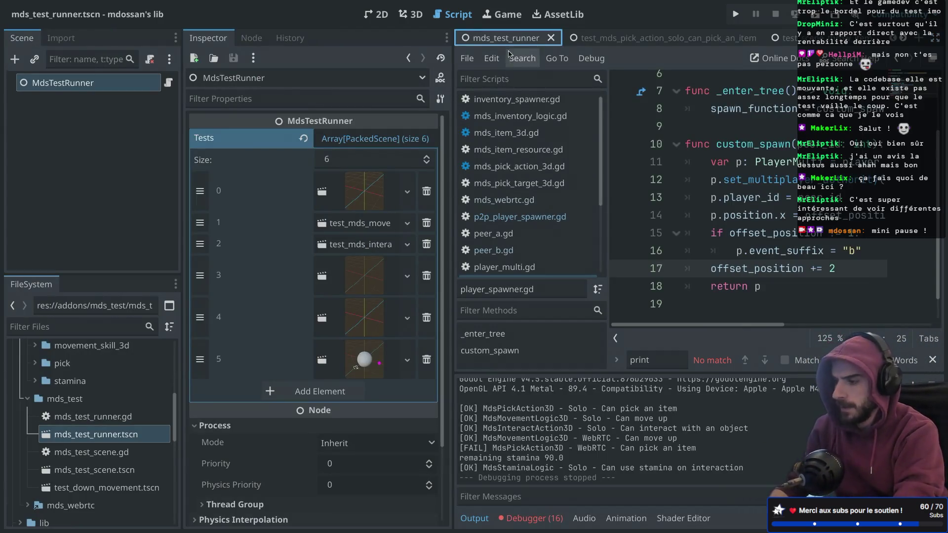
left_click(90, 81)
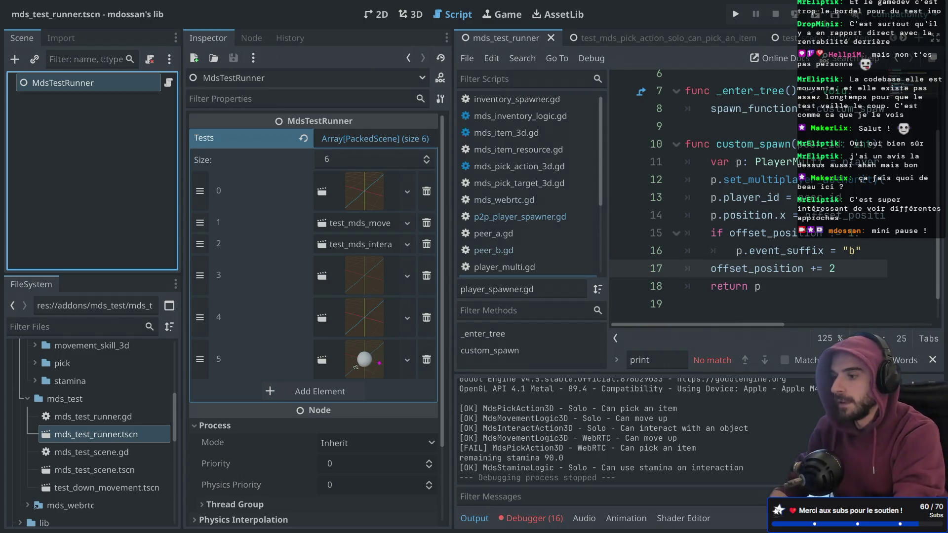
key("super+r")
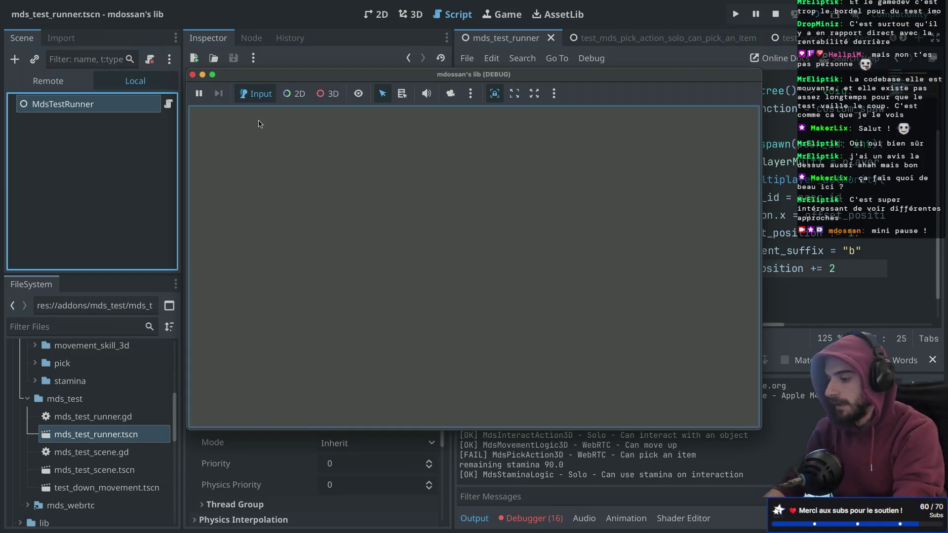
- Stop the game and open the p2p pick-item scene from Tests element 4
left_click(193, 75)
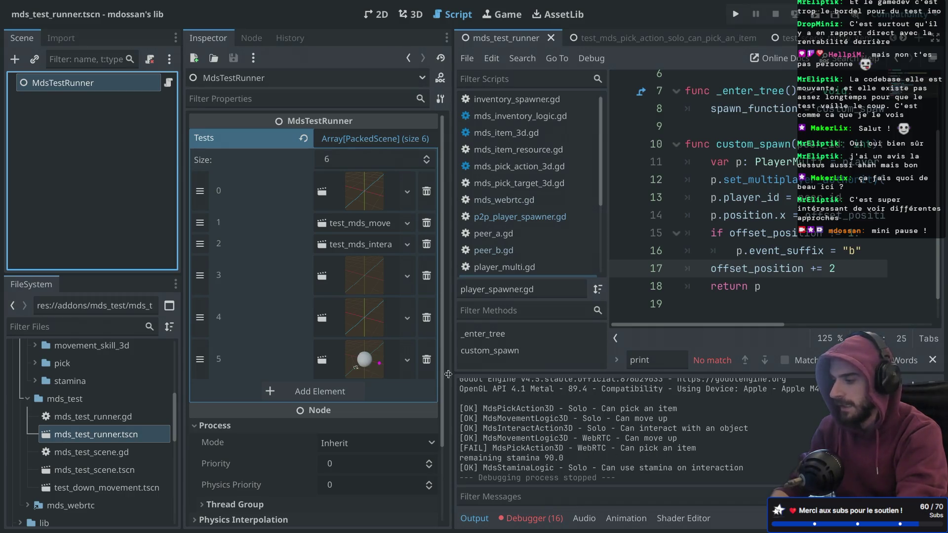
left_click(374, 322)
left_click(332, 349)
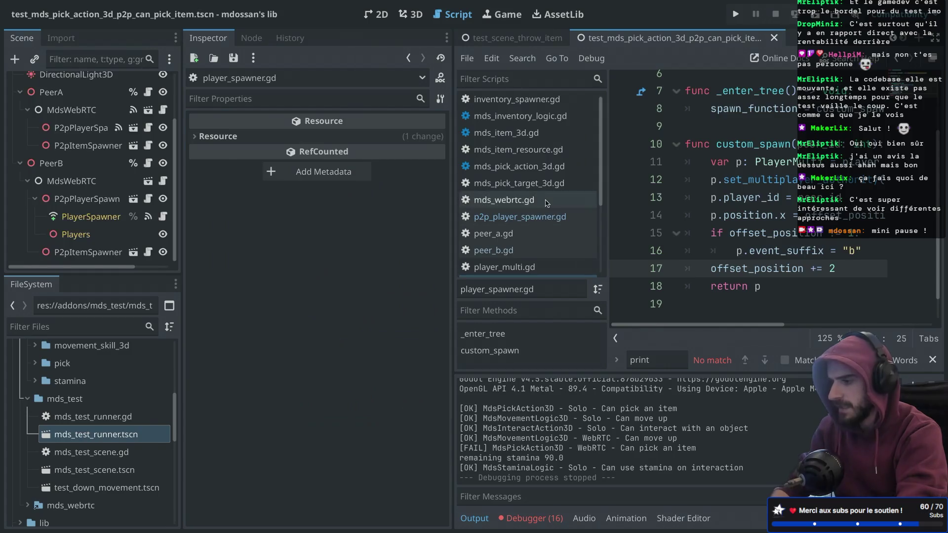
- Run the p2p pick-item test scene on its own twice, stopping each run
key("ctrl+shift+F11")
left_click(825, 15)
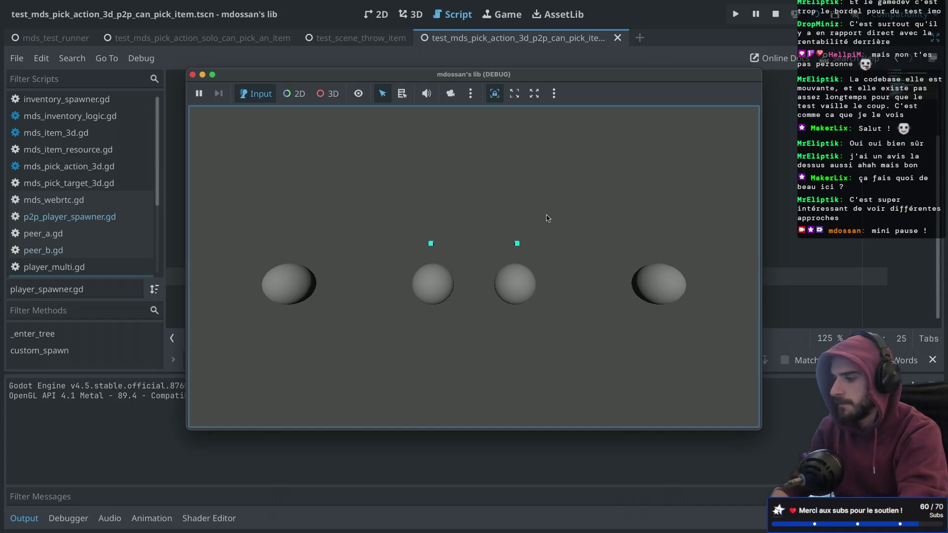
left_click(192, 75)
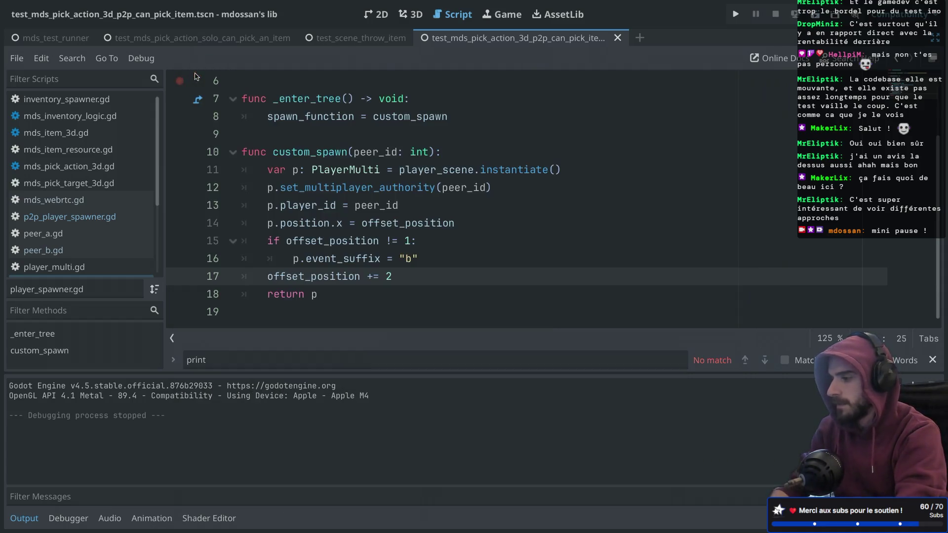
left_click(823, 17)
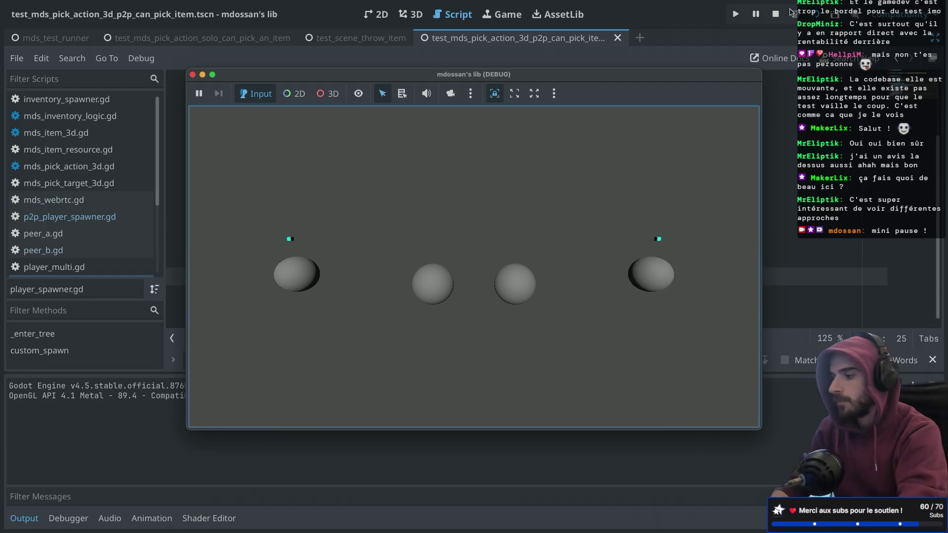
left_click(193, 74)
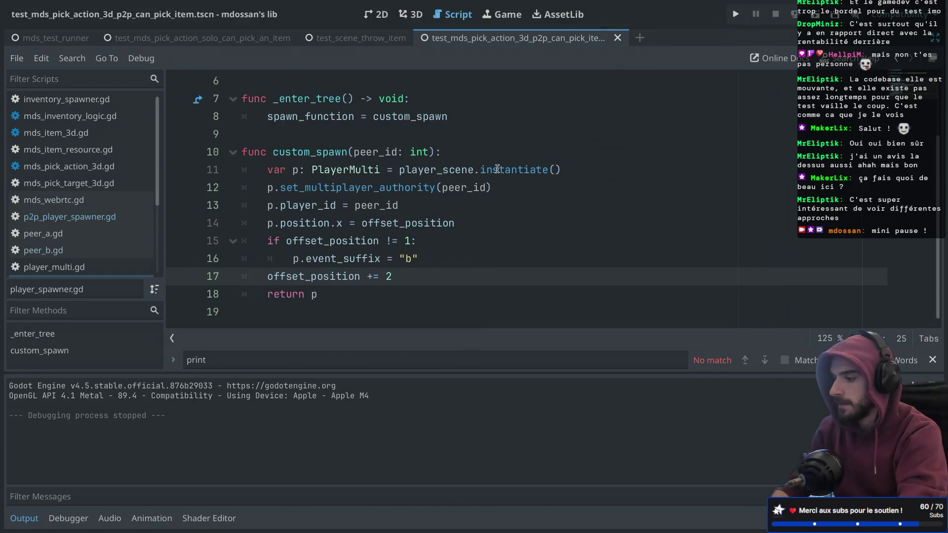
- Review the p2p pick-item test script, then return to the mds_test_runner scene
key("ctrl+shift+F11")
scroll(142, 106, "up", 2)
left_click(163, 75)
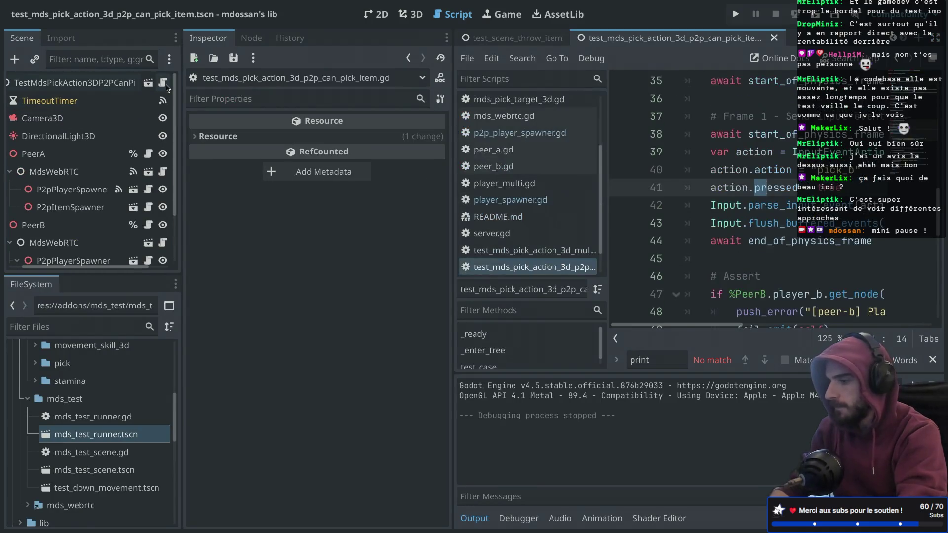
key("ctrl+shift+F11")
scroll(412, 180, "down", 1)
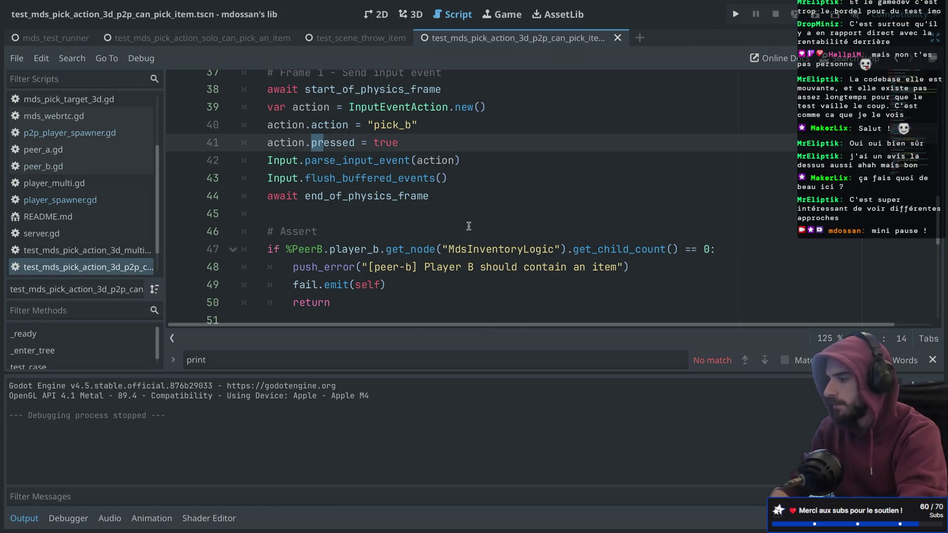
left_click(54, 38)
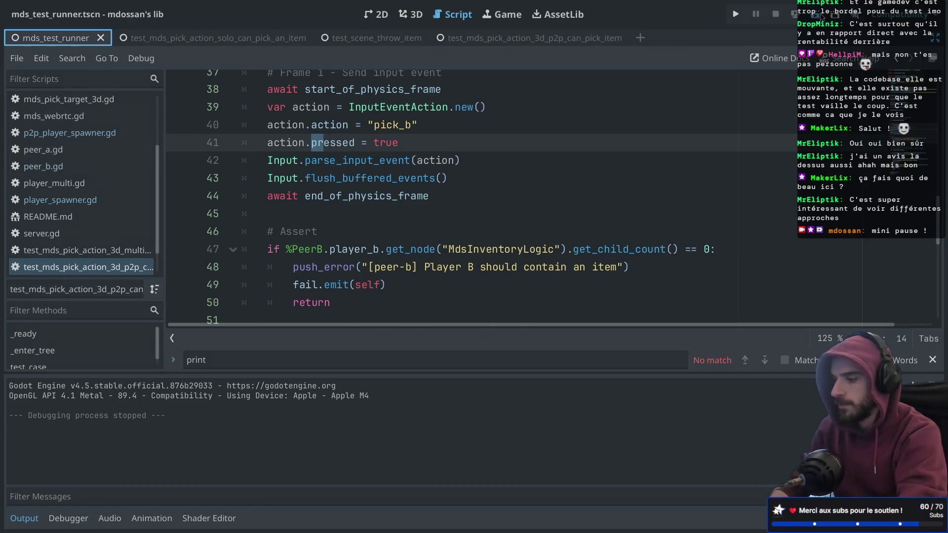
- Run the full test runner, review its 16 errors in the debugger, then close the game
left_click(821, 17)
left_click(78, 518)
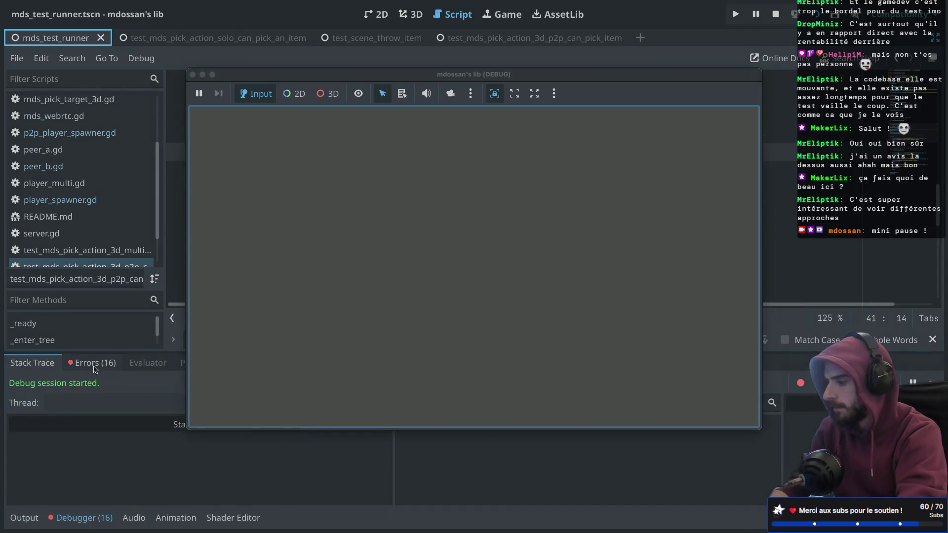
left_click(95, 365)
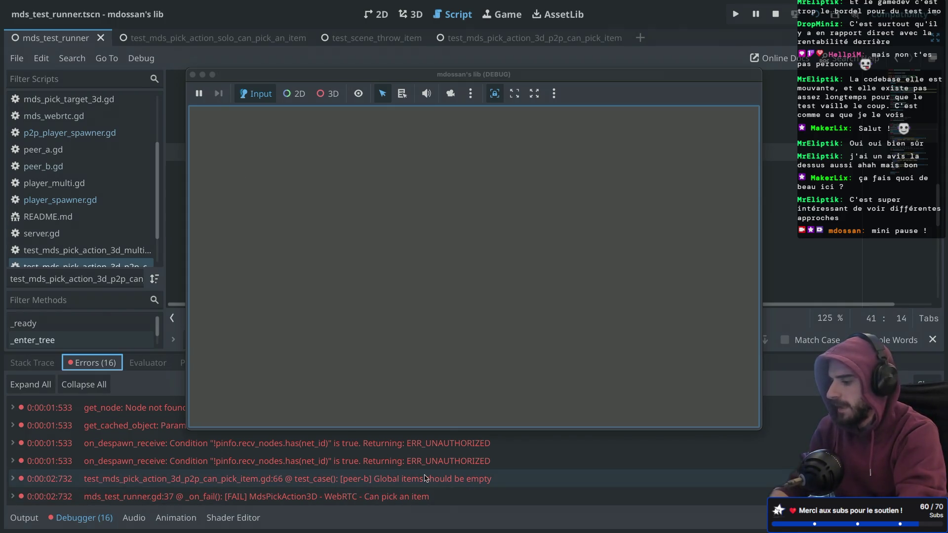
mouse_move(423, 478)
scroll(366, 482, "up", 2)
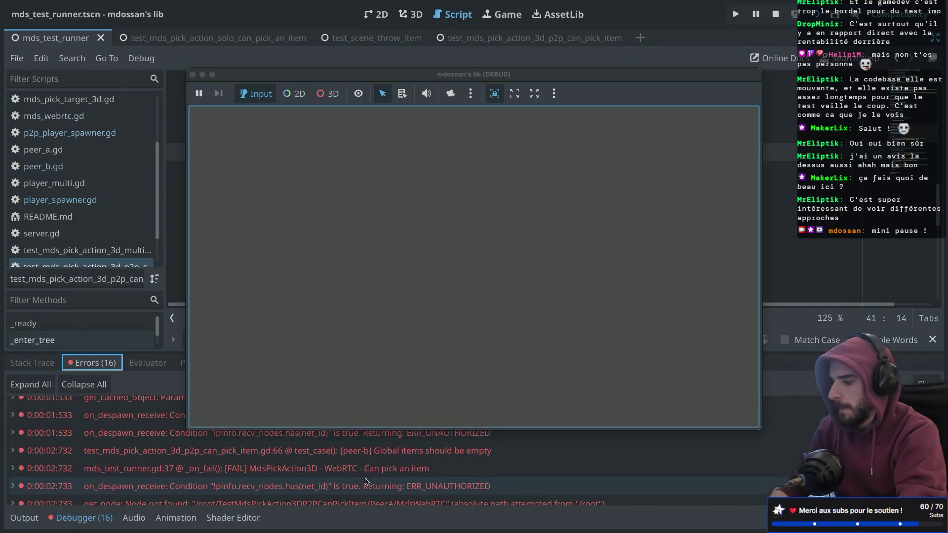
scroll(366, 481, "down", 2)
scroll(366, 482, "up", 2)
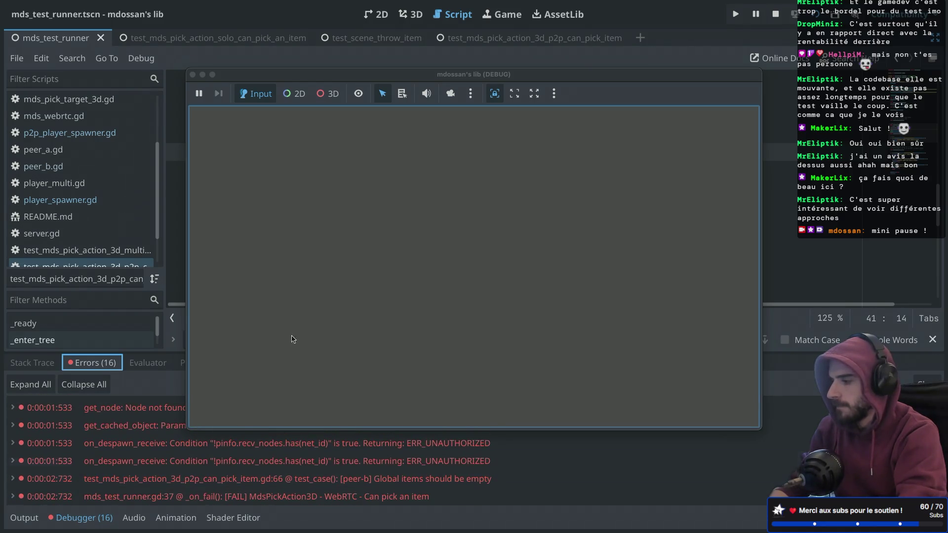
left_click(193, 74)
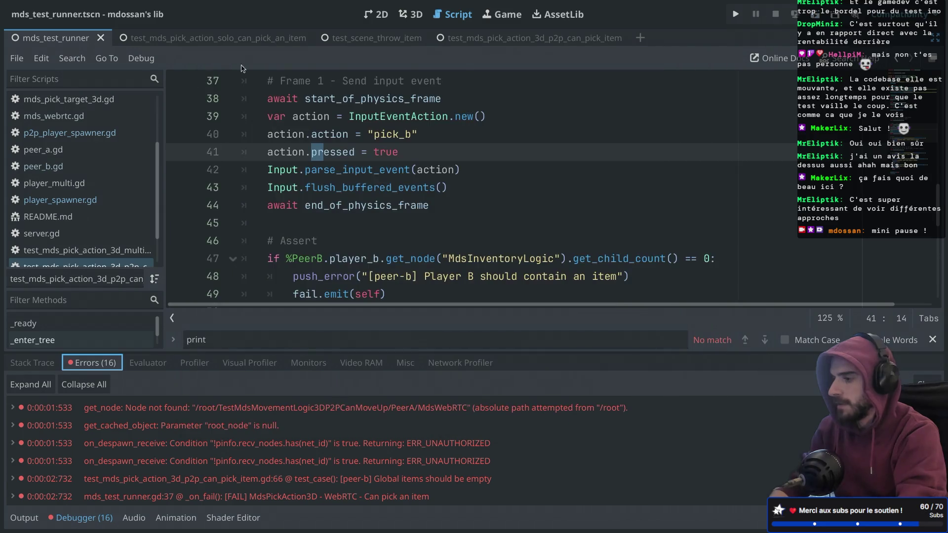
- Run the p2p pick-item test scene and return to the editor with side panels shown
left_click(513, 43)
left_click(822, 15)
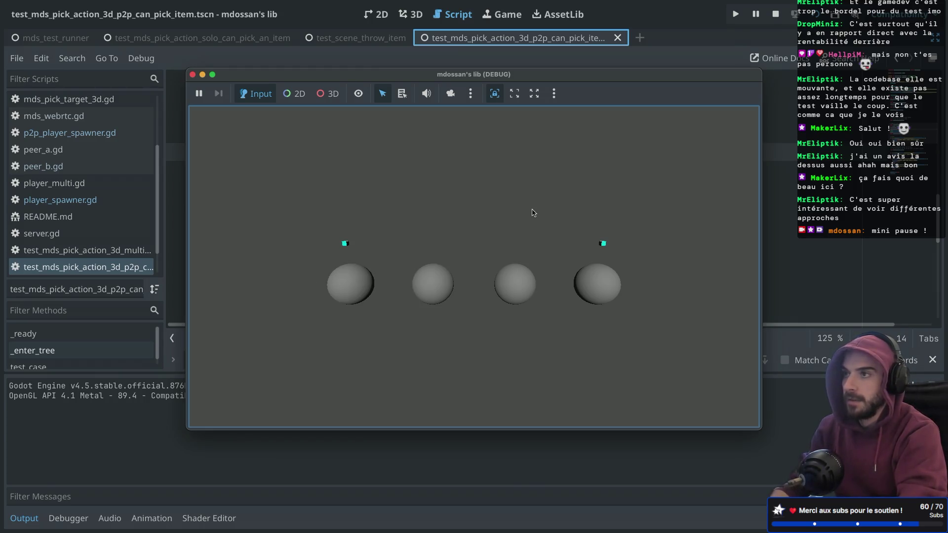
left_click(316, 61)
key("ctrl+shift+F11")
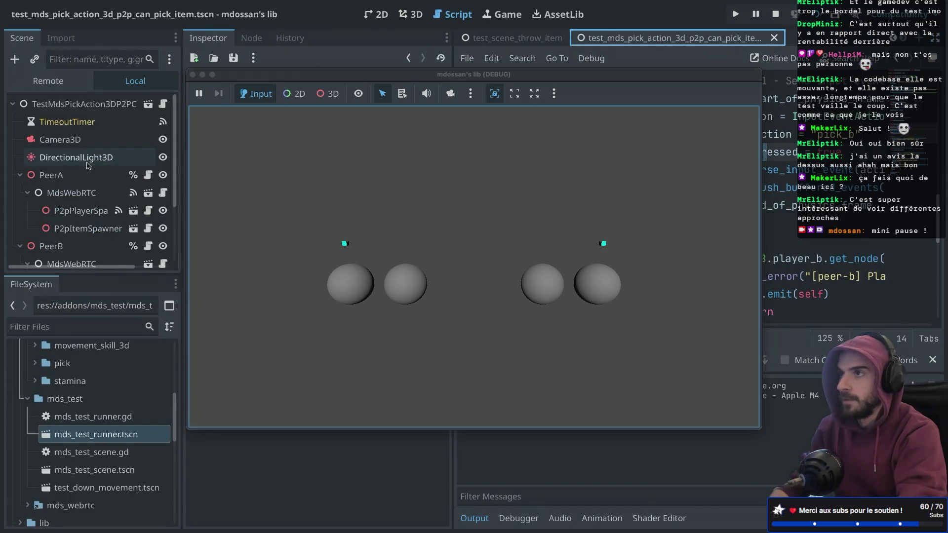
- Inspect PeerB > MdsWebRTC > P2pItemSpawner in the Remote tree, then stop the run
left_click(64, 75)
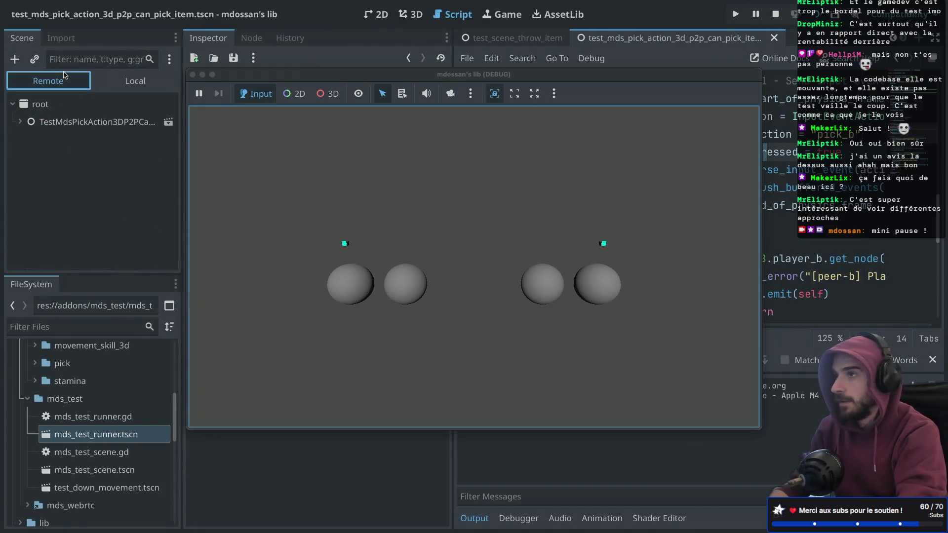
left_click(19, 122)
left_click(28, 211)
left_click(34, 227)
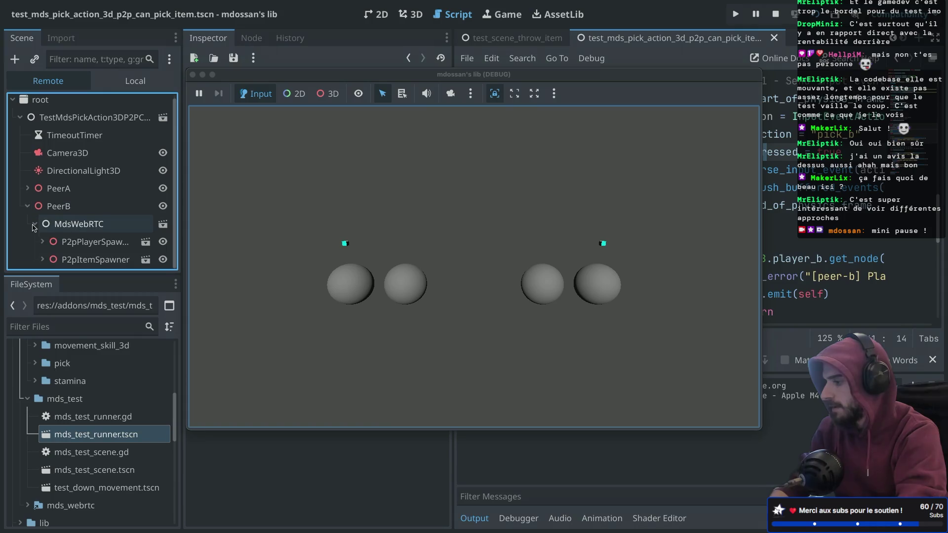
left_click(54, 261)
left_click(43, 259)
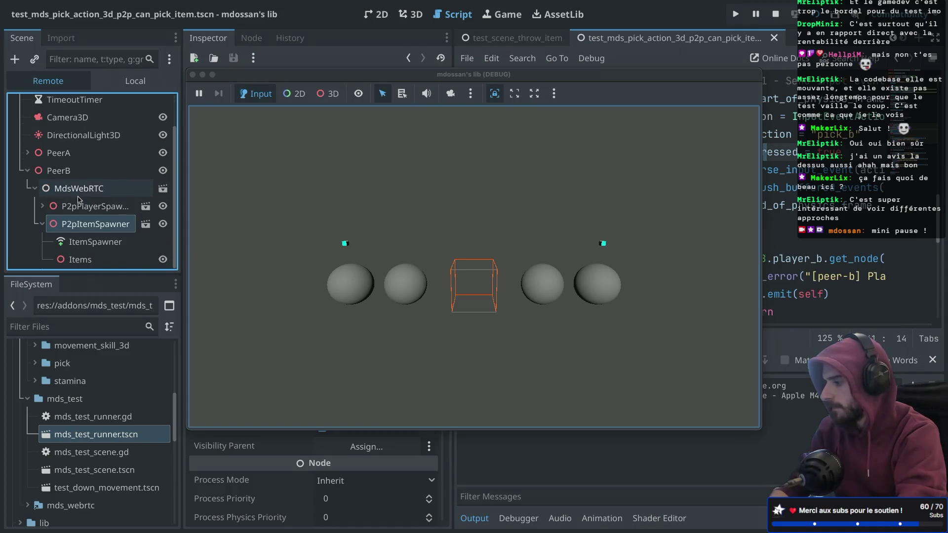
left_click(193, 74)
key("ctrl+shift+F11")
scroll(418, 195, "down", 3)
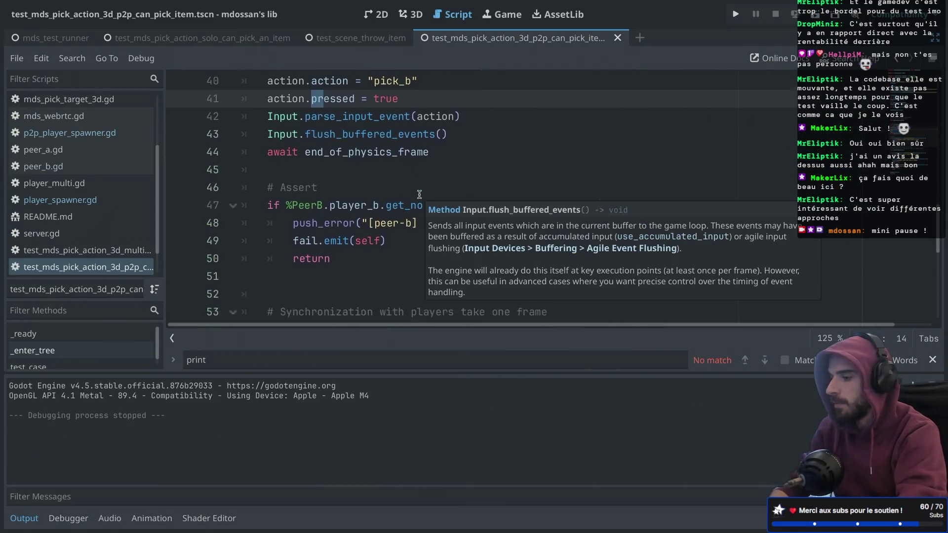
left_click(340, 165)
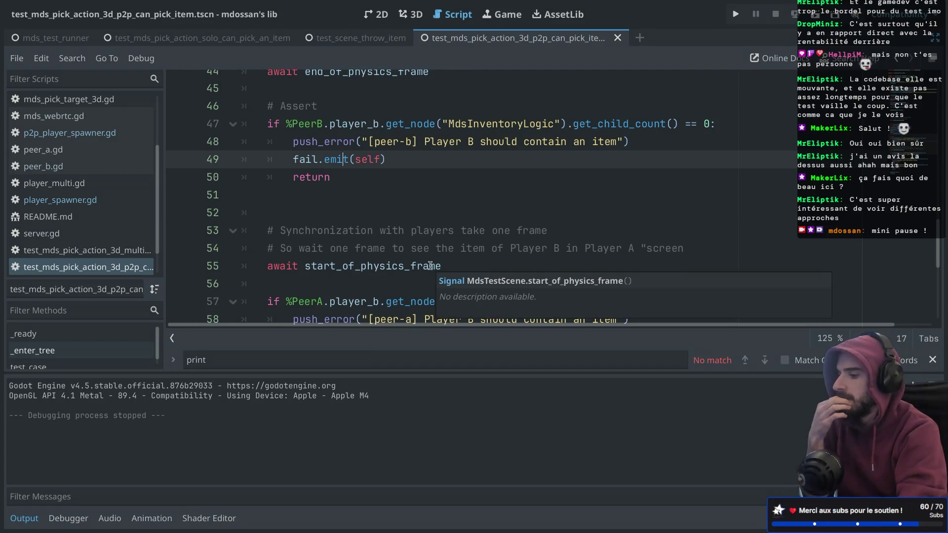
scroll(430, 266, "down", 4)
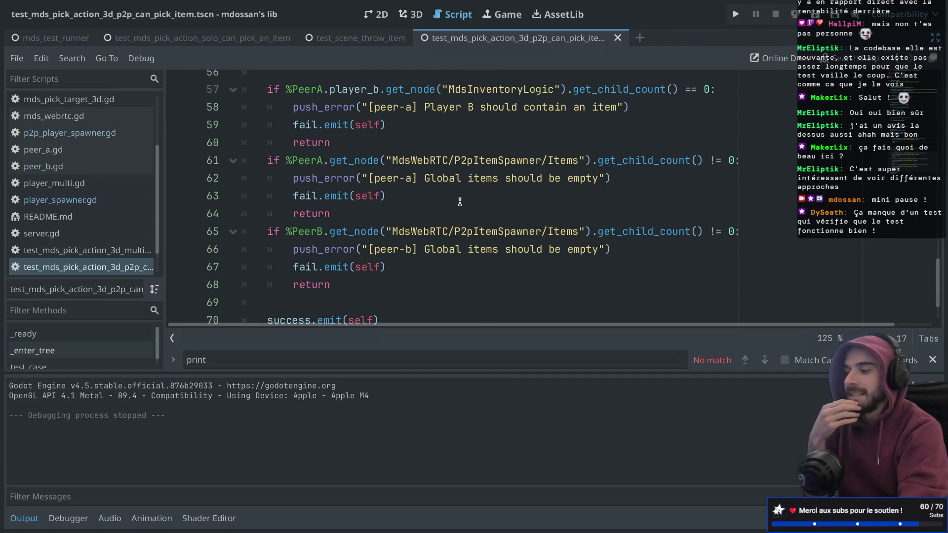
scroll(459, 201, "down", 3)
scroll(460, 201, "up", 3)
scroll(459, 201, "down", 3)
scroll(459, 201, "up", 5)
scroll(459, 201, "down", 2)
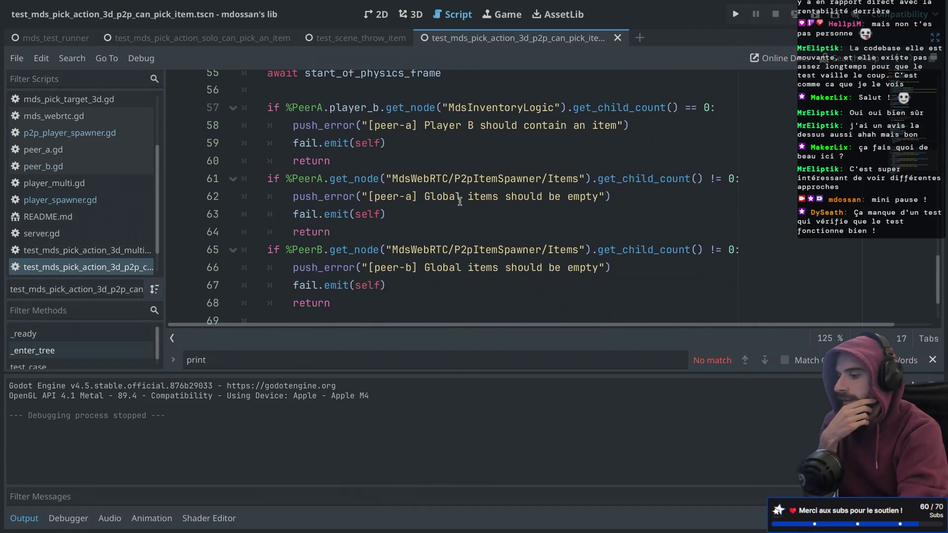
scroll(459, 200, "down", 1)
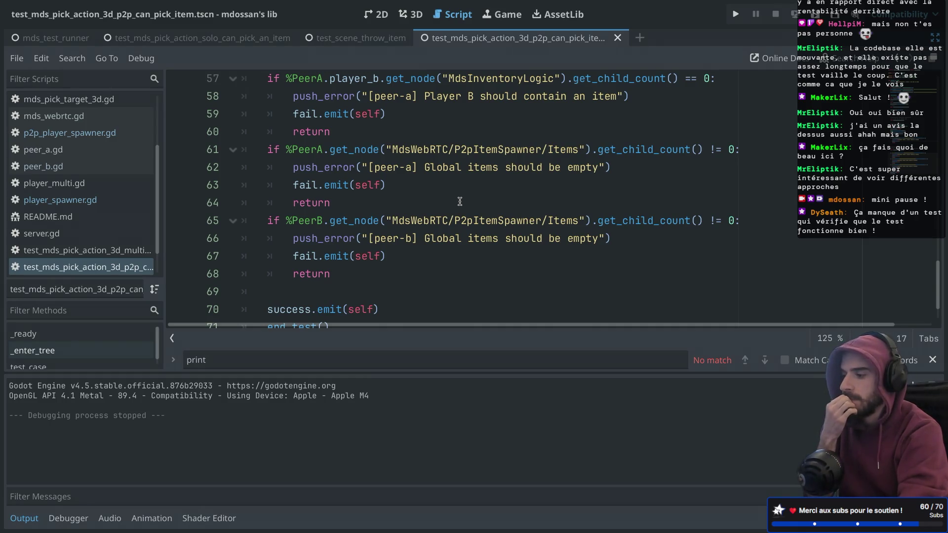
scroll(460, 201, "up", 4)
mouse_move(444, 142)
left_mouse_down()
mouse_move(233, 126)
mouse_move(234, 139)
left_mouse_up()
- Duplicate the 'await start_of_physics_frame' line so the awaits span lines 55–57
key("ctrl+c")
key("ctrl+v")
key("ctrl+v")
key("ctrl+v")
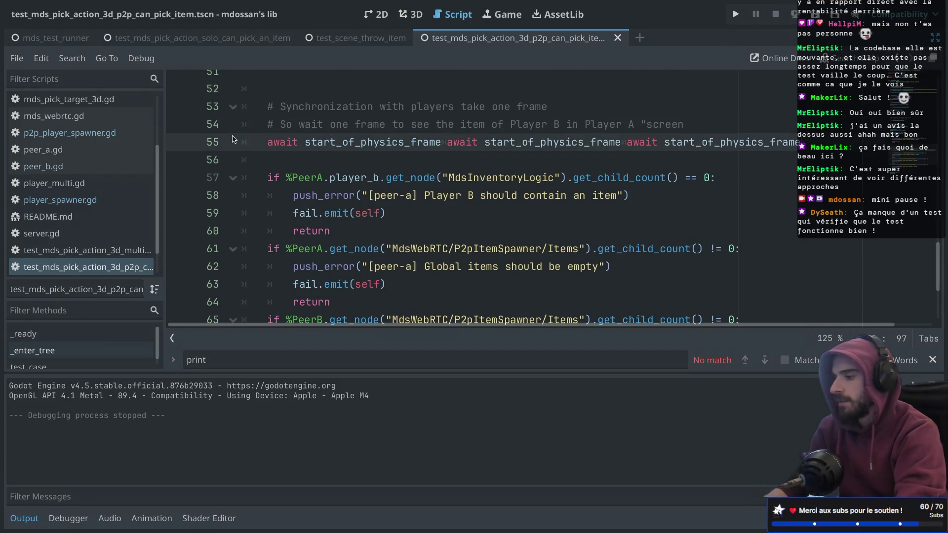
key("ctrl+z")
key("ctrl+z")
left_click(449, 142)
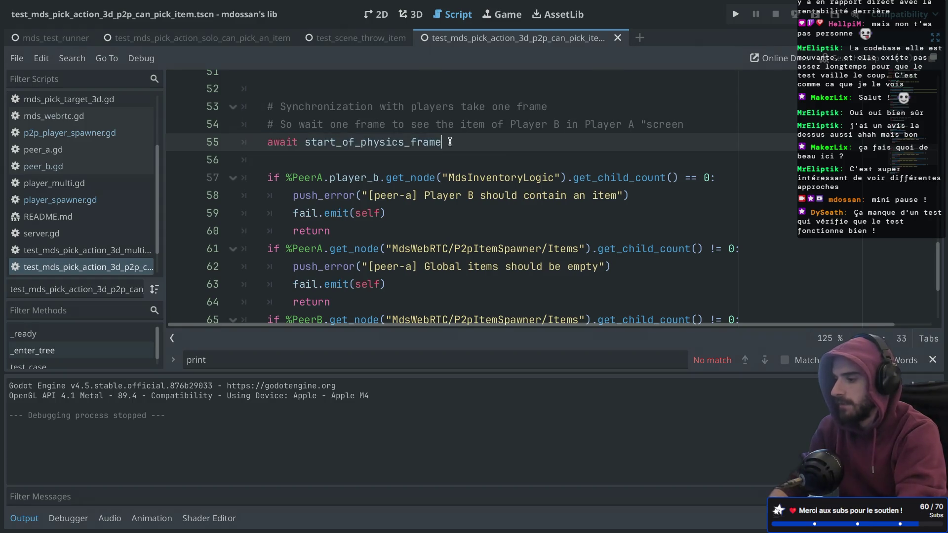
left_click_drag(446, 142, 267, 143)
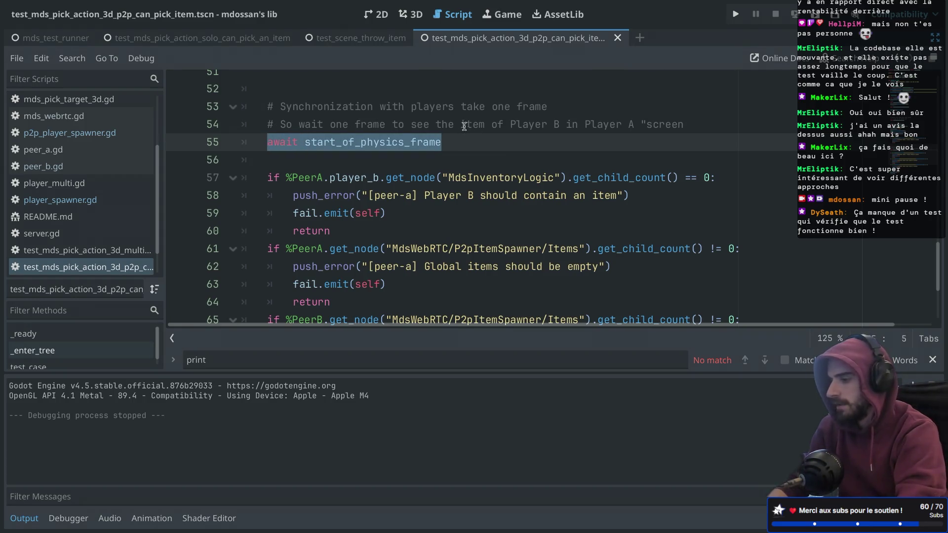
left_click(454, 142)
key("Return")
key("ctrl+v")
- Run the test scene, close its window, then run the full mds_test_runner suite
left_click(811, 14)
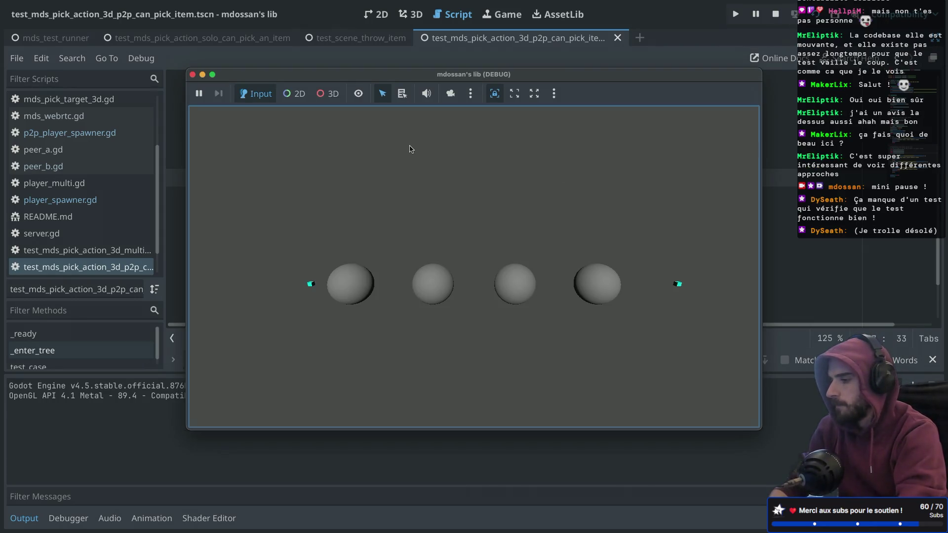
left_click(192, 74)
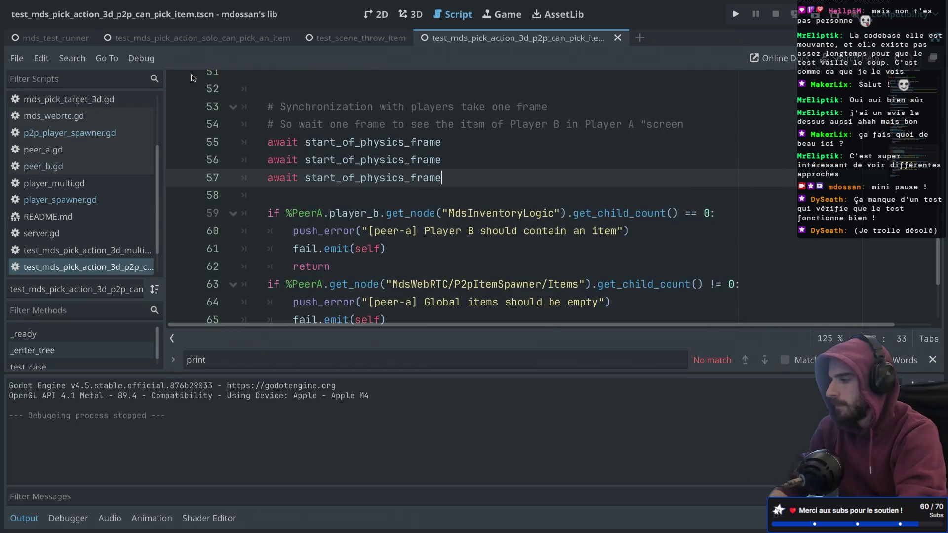
left_click(52, 38)
key("super+r")
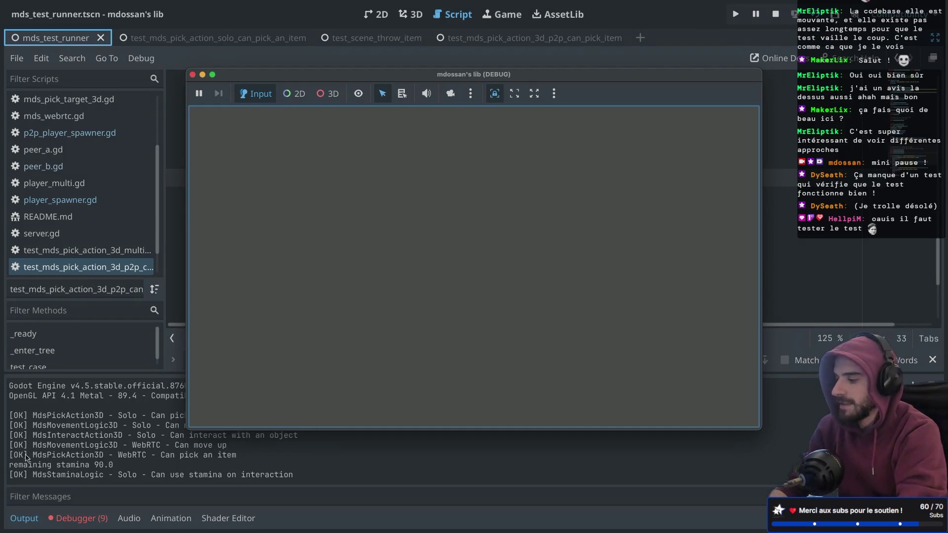
- Close the finished test run window and delete the empty line 52 above the comment
left_click(193, 74)
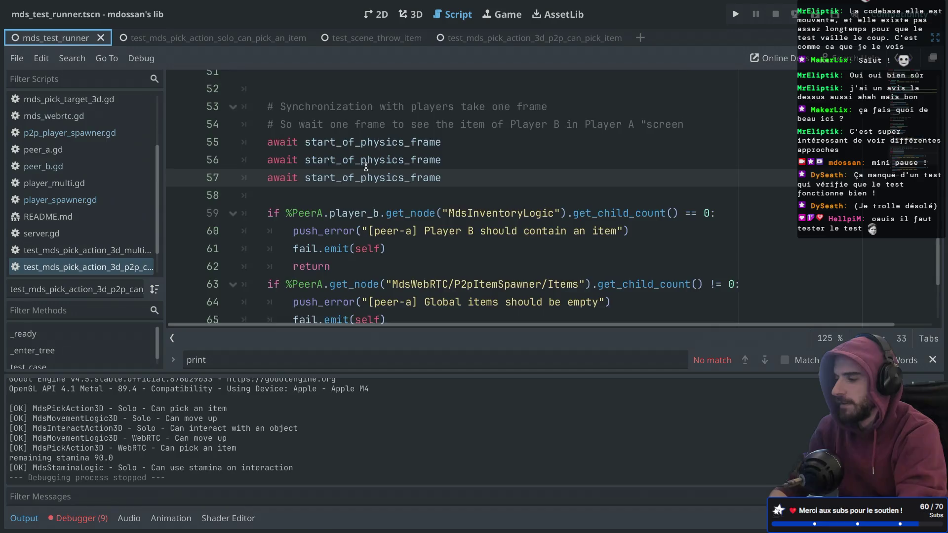
scroll(365, 166, "down", 1)
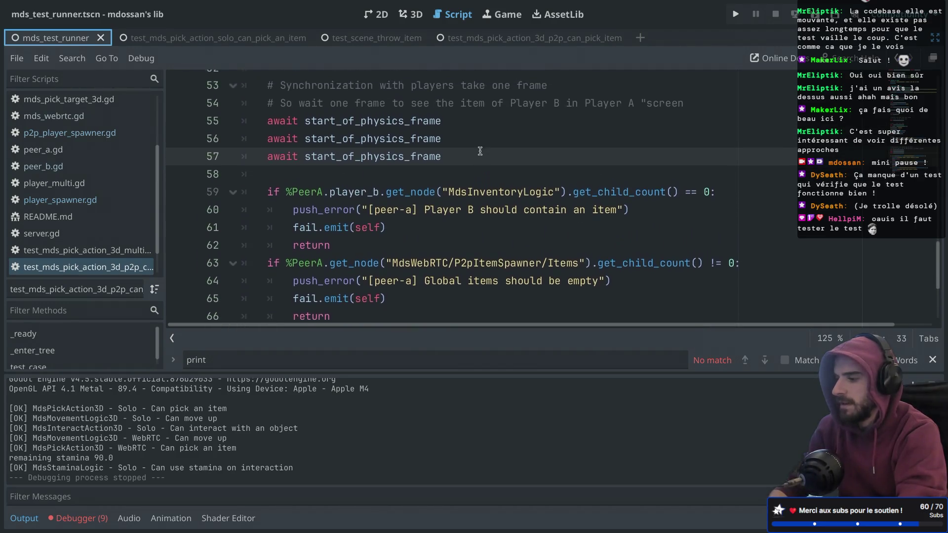
scroll(480, 151, "up", 1)
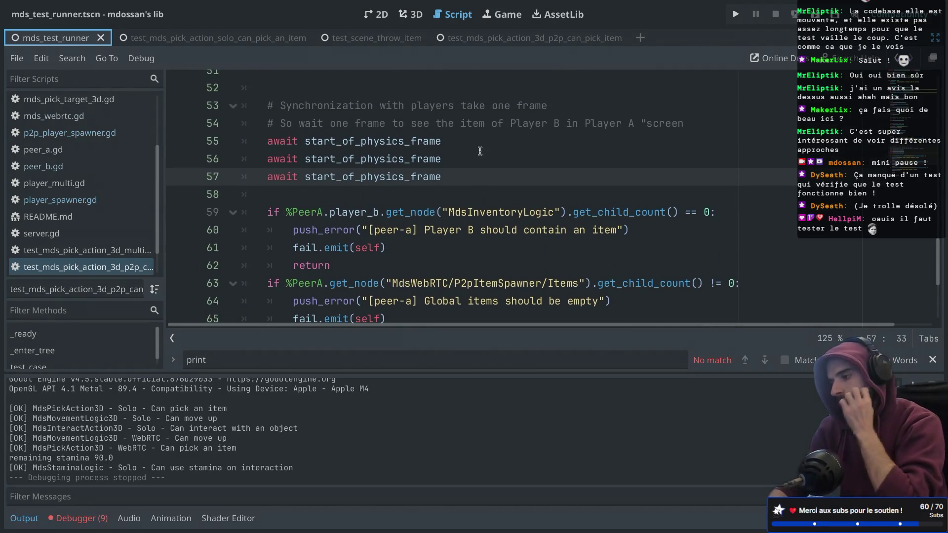
scroll(479, 151, "down", 10)
scroll(480, 151, "up", 8)
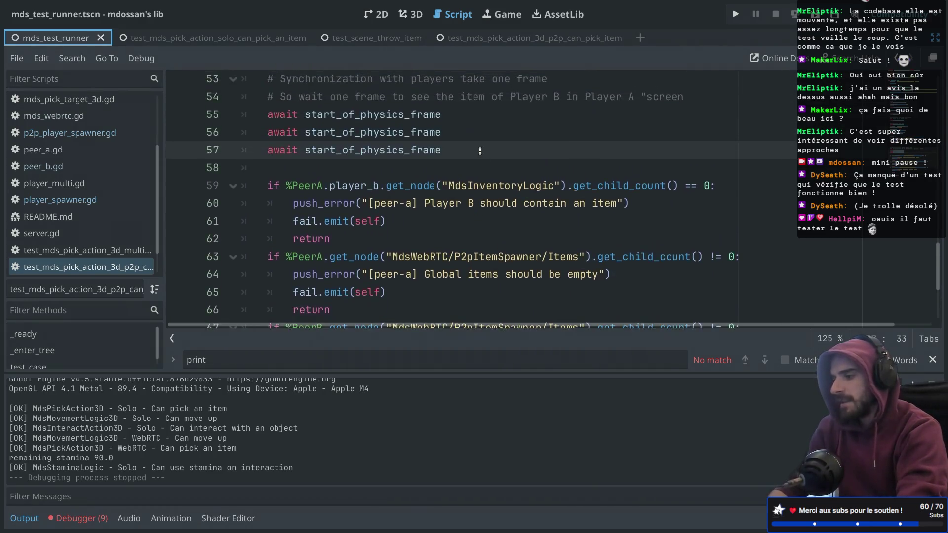
scroll(480, 151, "up", 2)
left_click_drag(316, 147, 385, 178)
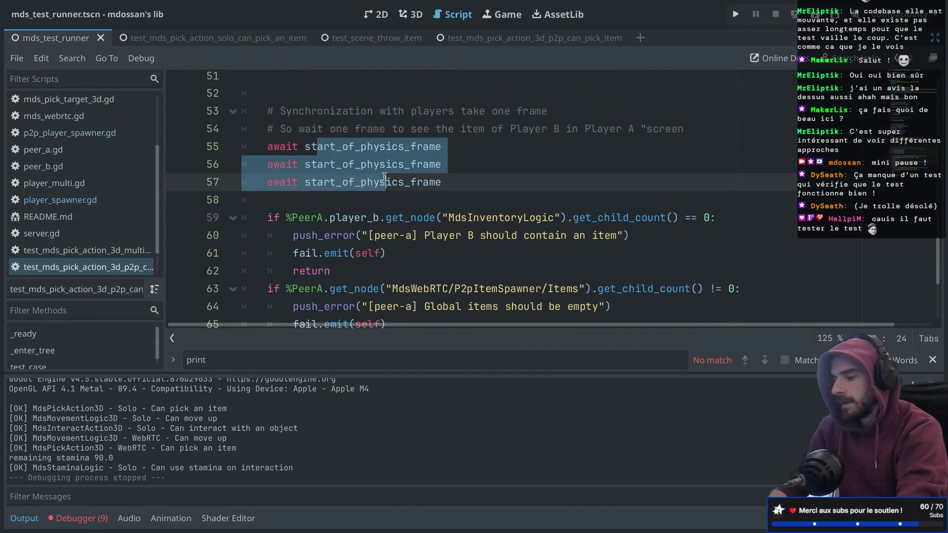
scroll(408, 171, "up", 4)
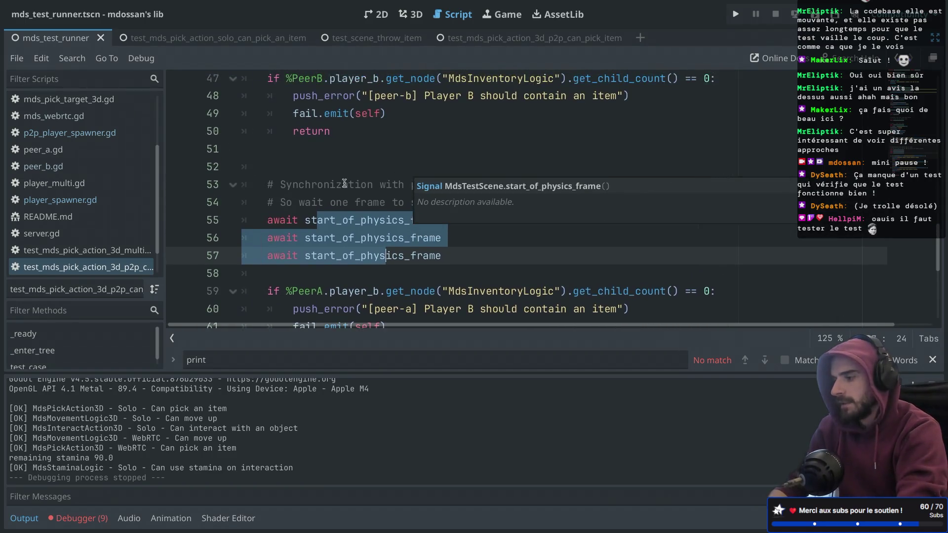
left_click(335, 190)
left_click(315, 170)
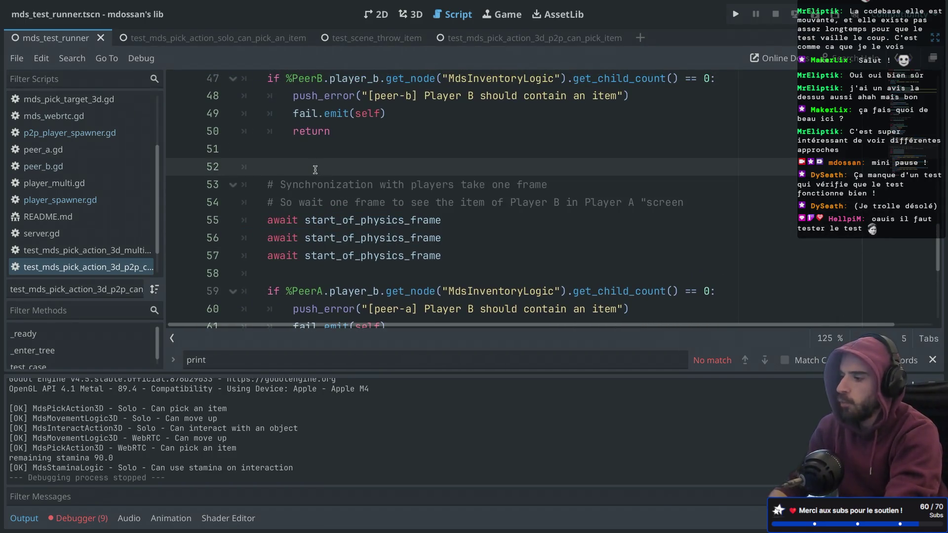
key("BackSpace")
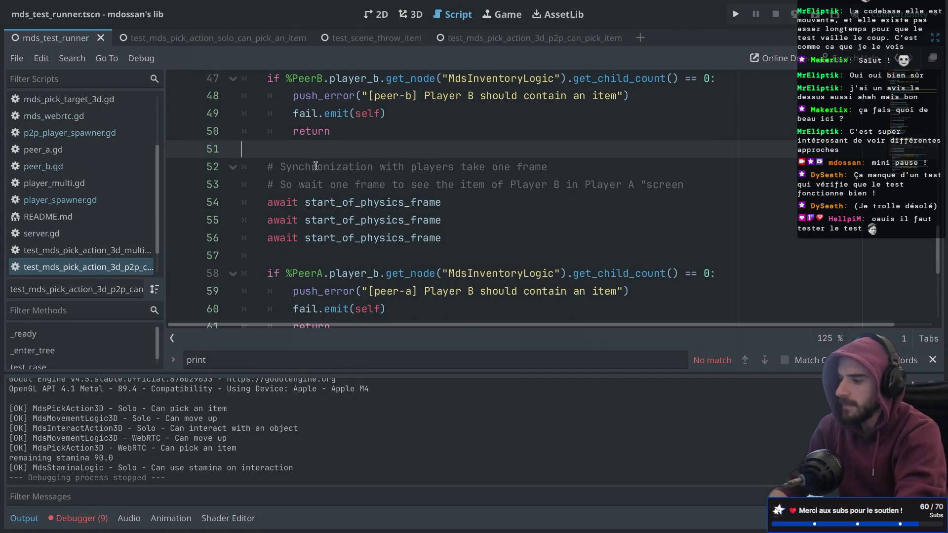
- Delete the extra await lines, leaving one await start_of_physics_frame on line 54
left_click_drag(268, 169, 403, 167)
scroll(404, 163, "down", 5)
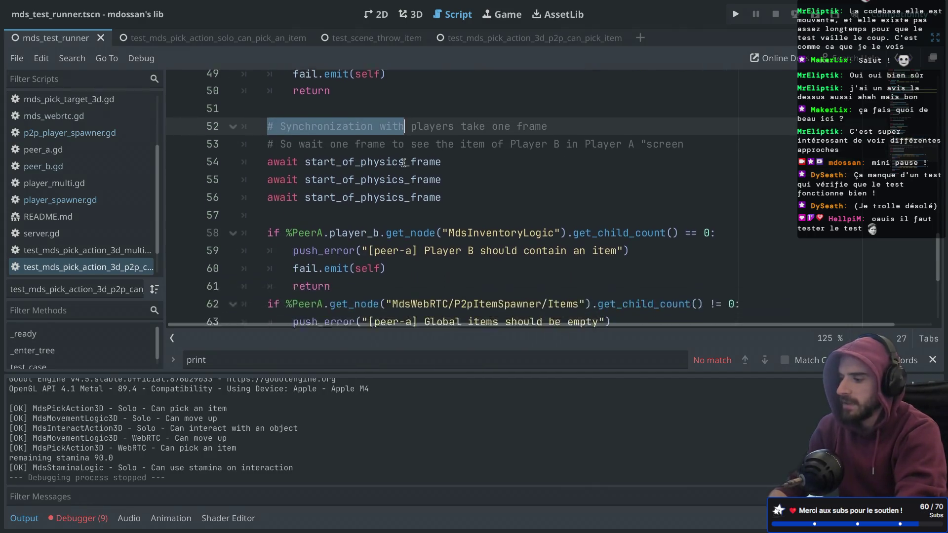
scroll(403, 163, "up", 3)
left_click_drag(461, 173, 467, 143)
key("BackSpace")
key("BackSpace")
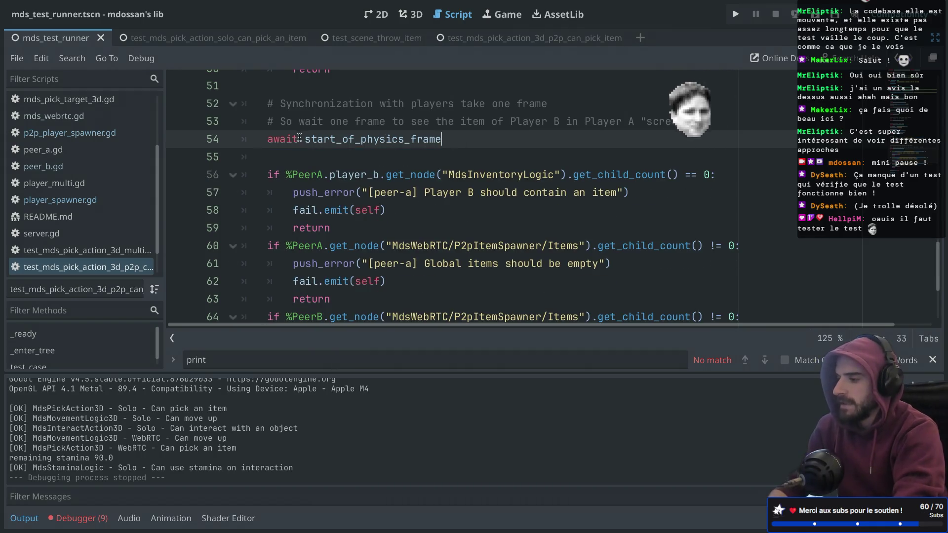
- Remove the blank line before the PeerA check and open a new line after its last return
left_click(271, 163)
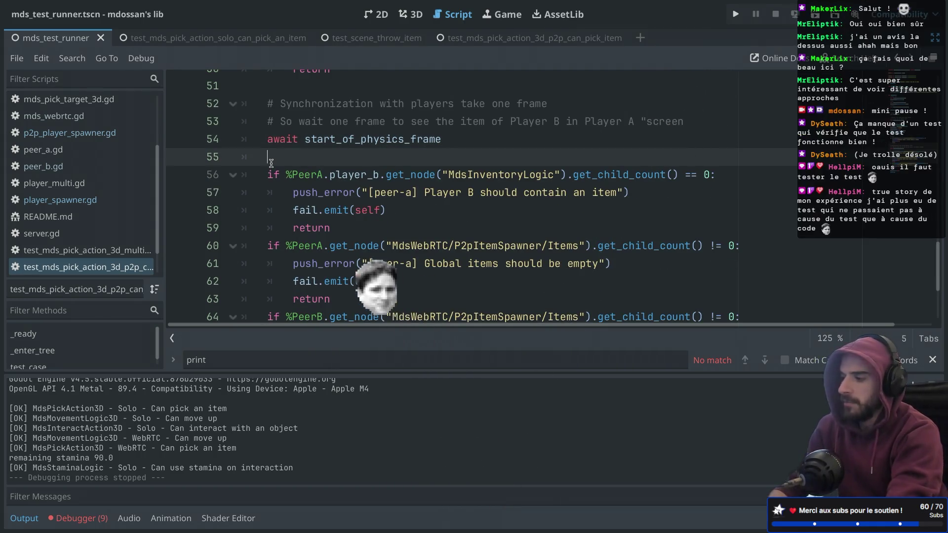
key("BackSpace")
key("BackSpace")
left_click(294, 164)
left_click_drag(296, 165, 349, 268)
left_click(367, 283)
key("Return")
key("Return")
key("BackSpace")
key("BackSpace")
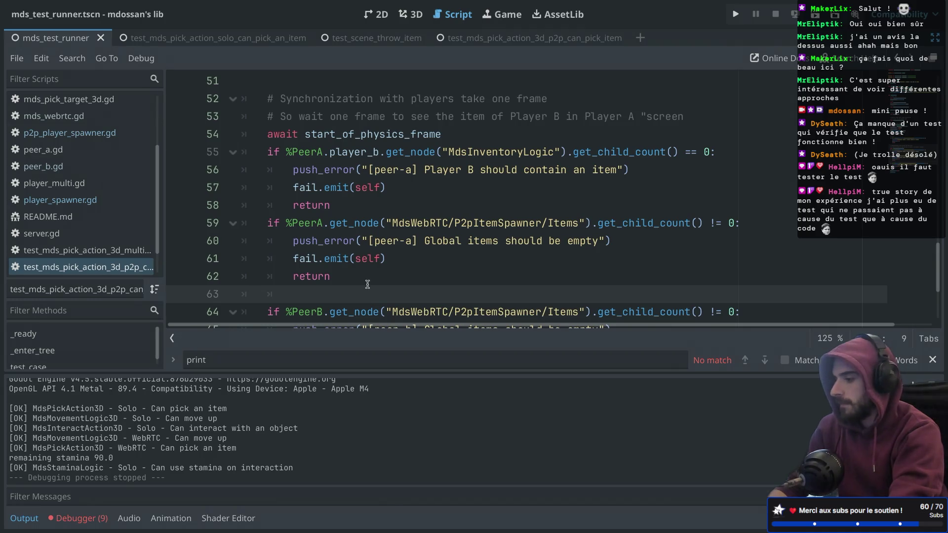
key("BackSpace")
- Paste an await start_of_physics_frame line with an RPC comment above it: wait one frame to remove the item from global
key("Return")
key("Return")
key("ctrl+v")
left_click(296, 298)
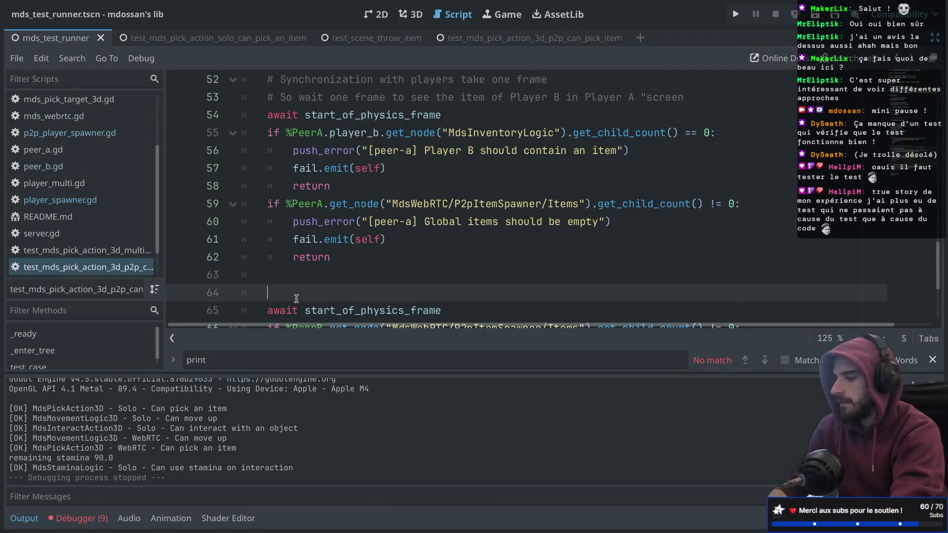
type("# RP")
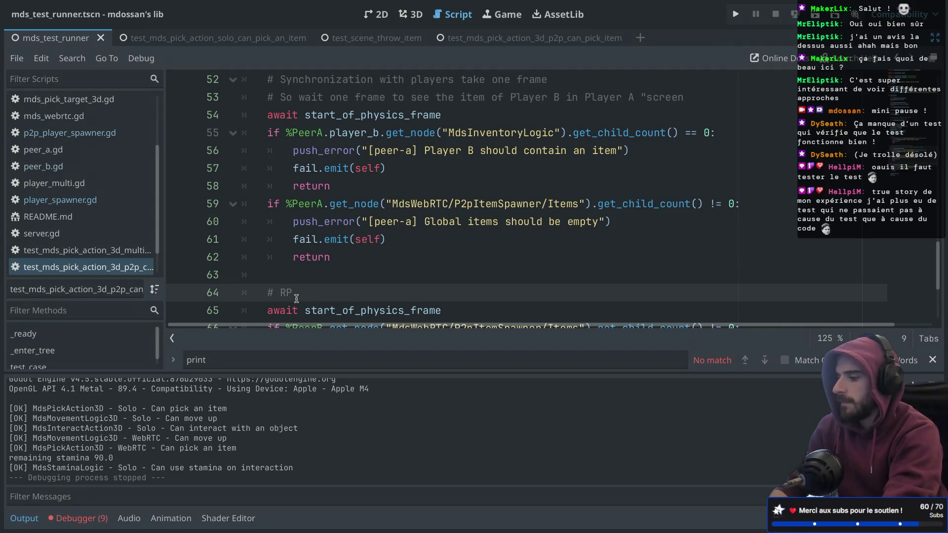
type("C to peer a")
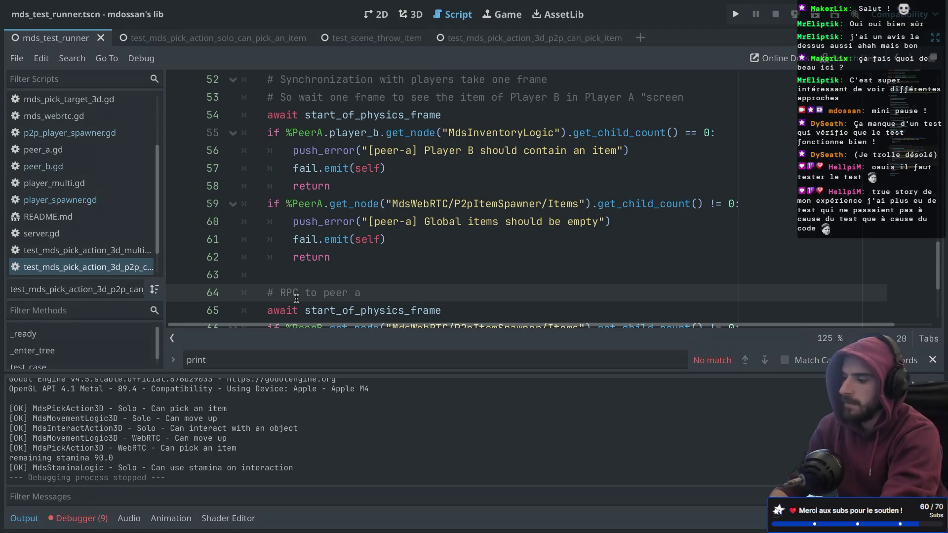
key("BackSpace")
type("A as")
key("BackSpace")
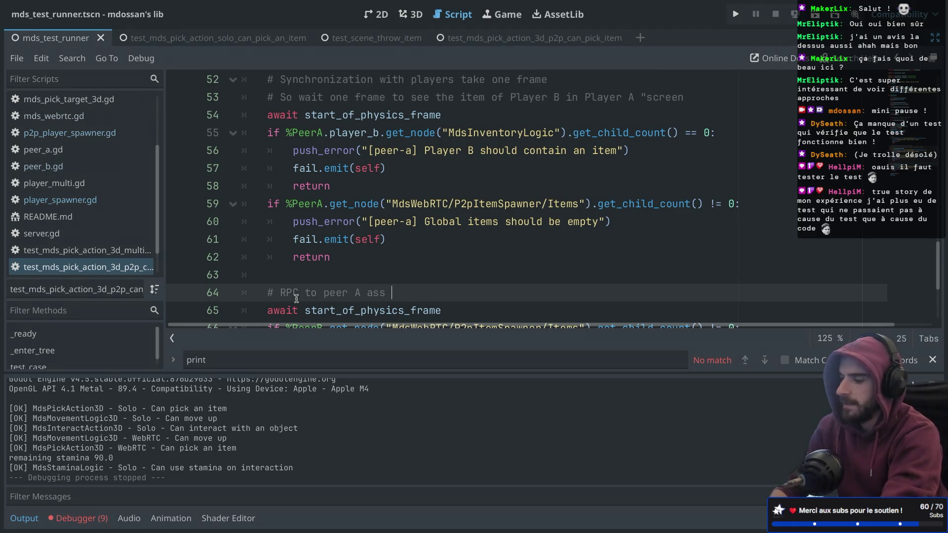
type("been sent so wait one fra")
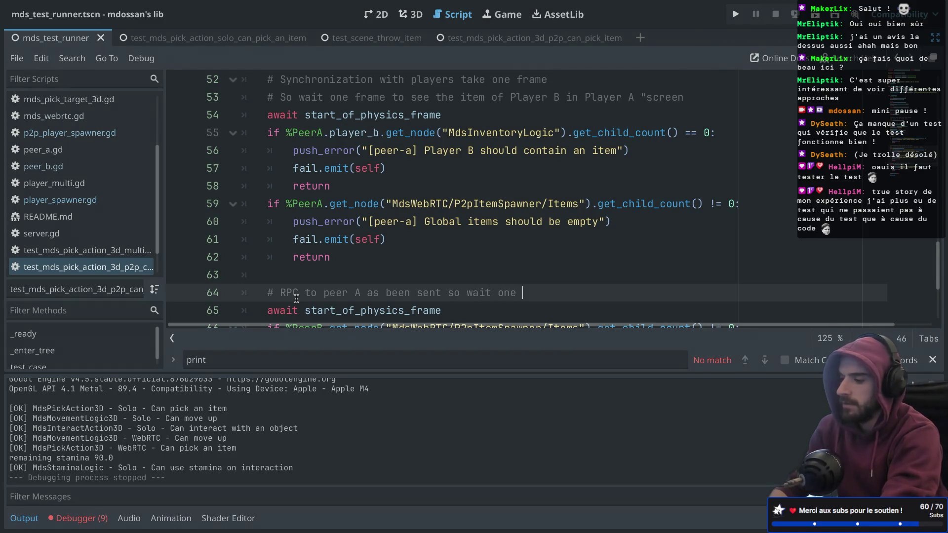
type("me to remove the item from g")
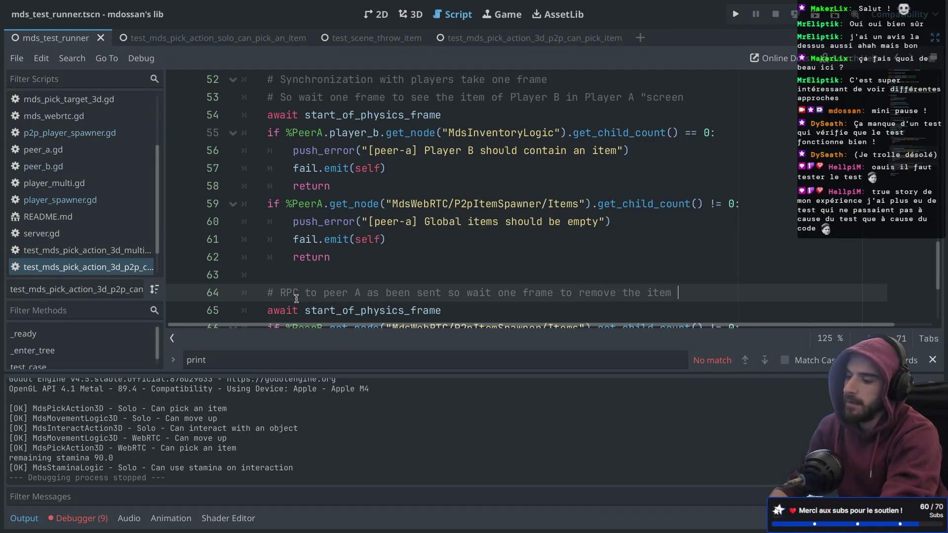
type("lobal")
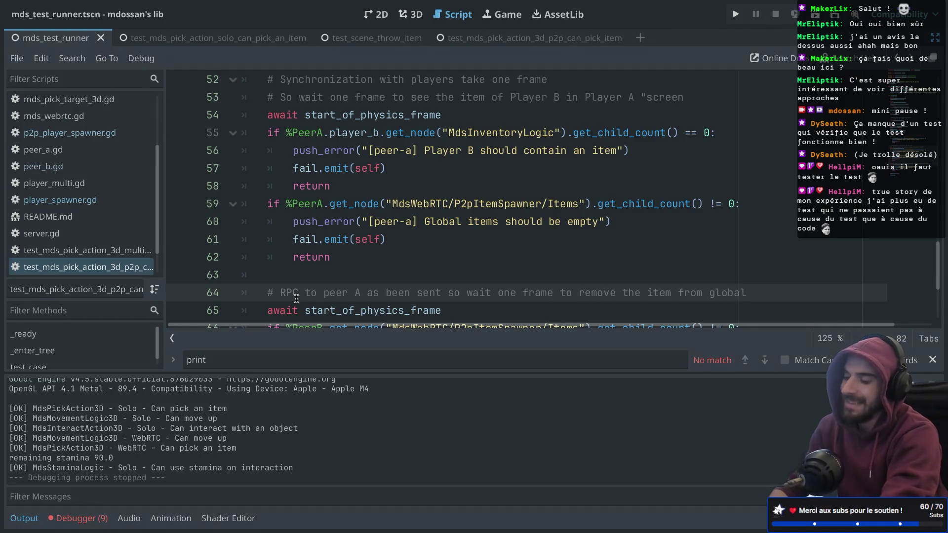
- Review the edited script around the new await line and run the test scene
scroll(296, 298, "down", 3)
scroll(255, 245, "up", 3)
scroll(254, 246, "right", 1)
scroll(255, 245, "left", 1)
scroll(255, 245, "down", 1)
scroll(254, 245, "up", 3)
scroll(254, 245, "up", 2)
scroll(255, 245, "down", 5)
scroll(255, 245, "up", 7)
scroll(255, 245, "up", 1)
scroll(255, 245, "down", 6)
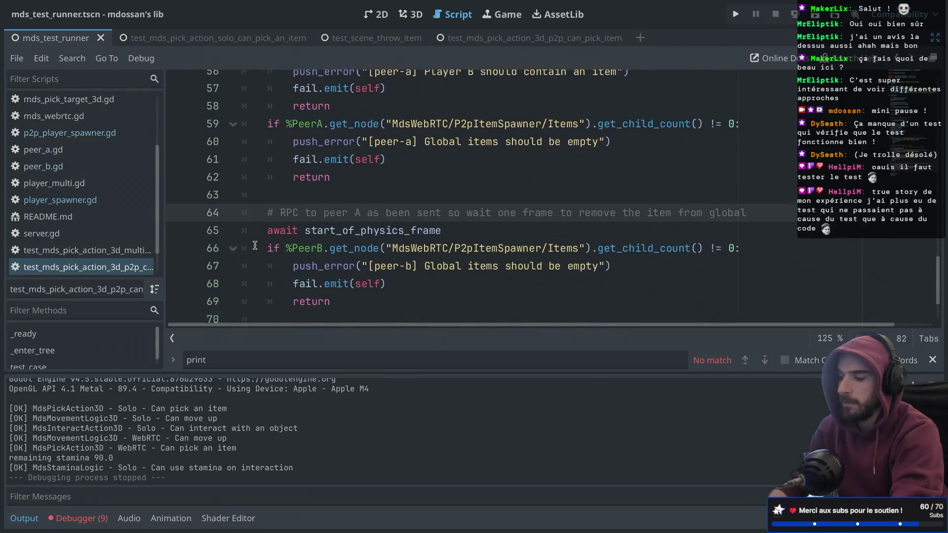
scroll(254, 245, "down", 2)
left_click(330, 201)
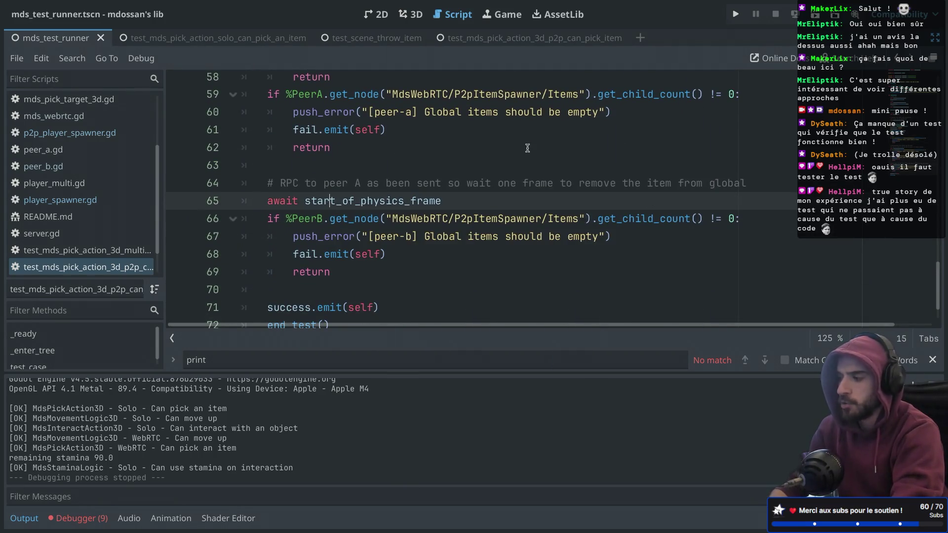
left_click(814, 18)
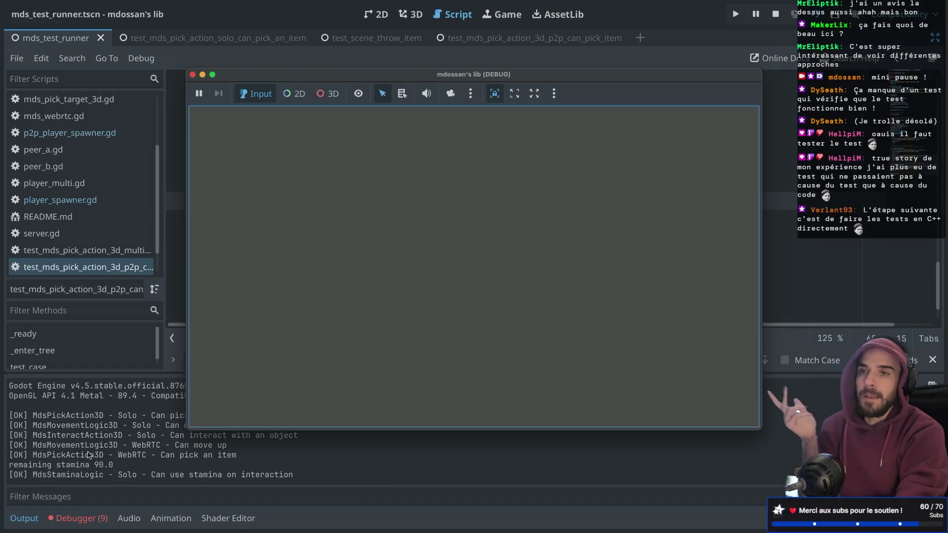
- Check the passing WebRTC pick-item result in the Output log, then close the DEBUG game window
left_click_drag(19, 455, 156, 456)
double_click(139, 455)
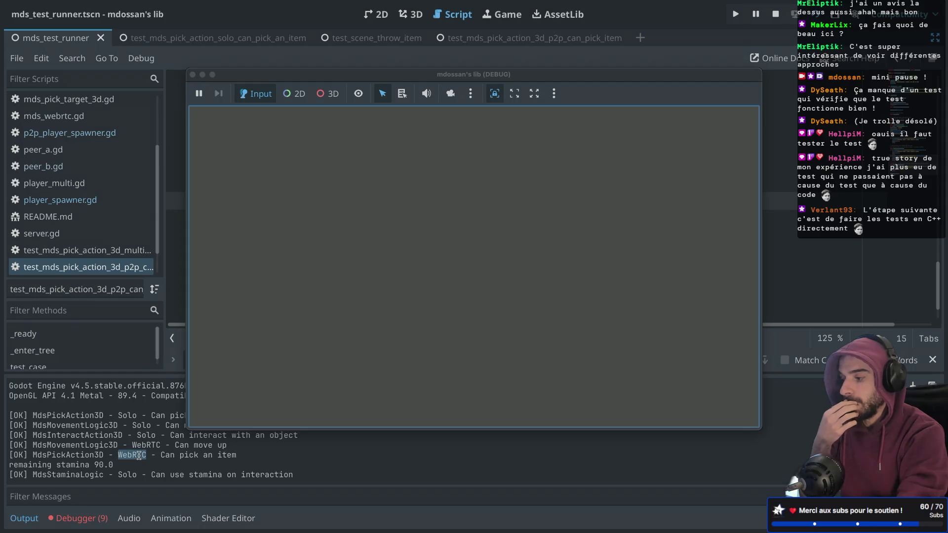
left_click(137, 472)
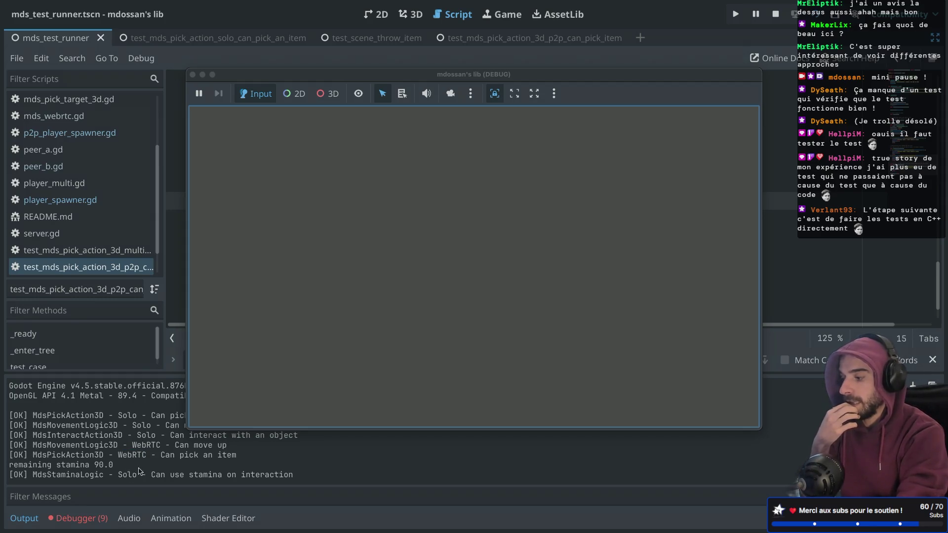
double_click(131, 455)
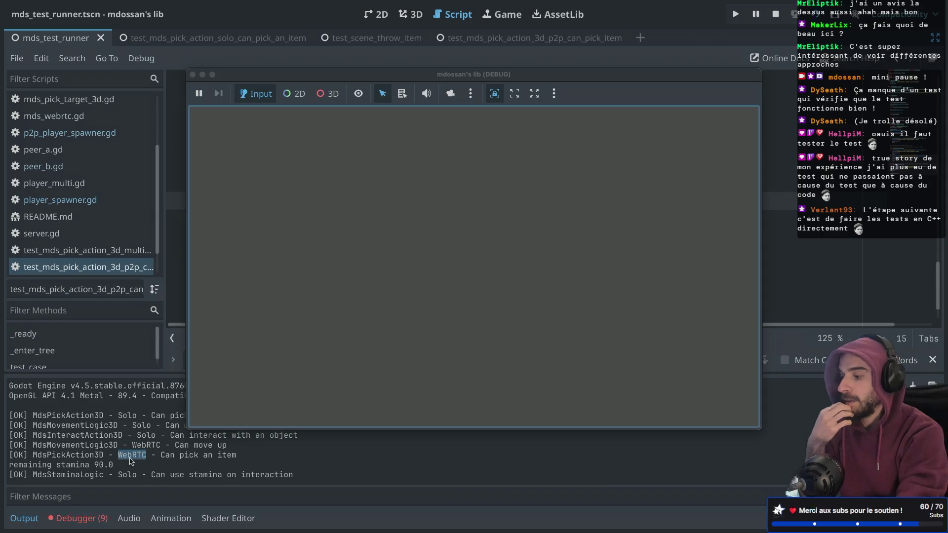
left_click(192, 74)
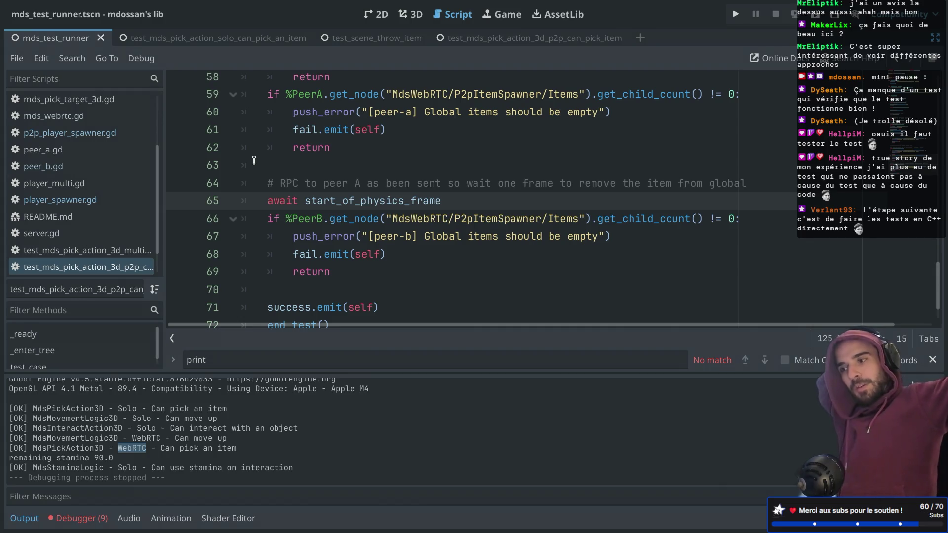
- Orbit the Sketchfab Low Poly Pine Tree from two angles, then return to the Blender folder desktop
key("ctrl+Left")
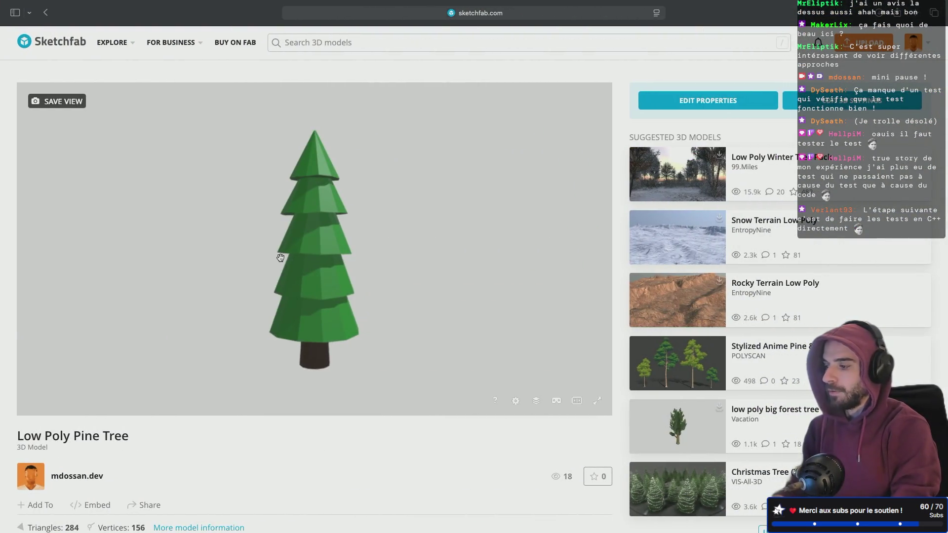
mouse_move(397, 258)
left_mouse_down()
mouse_move(232, 258)
mouse_move(314, 170)
left_mouse_up()
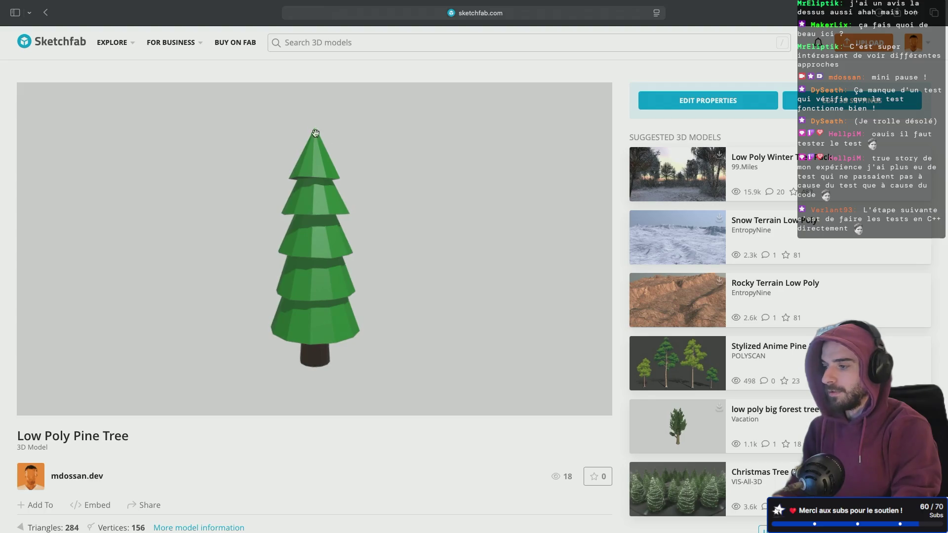
left_click_drag(249, 227, 360, 227)
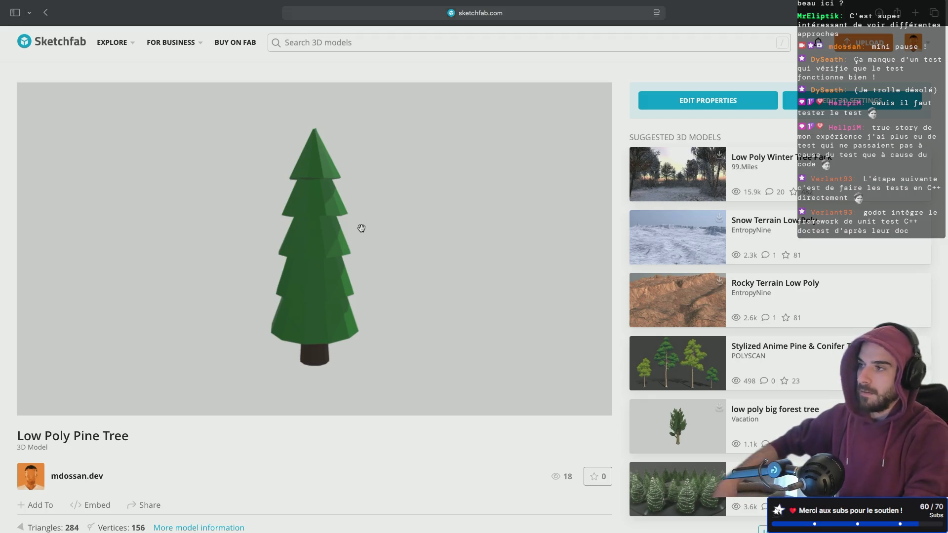
key("ctrl+Right")
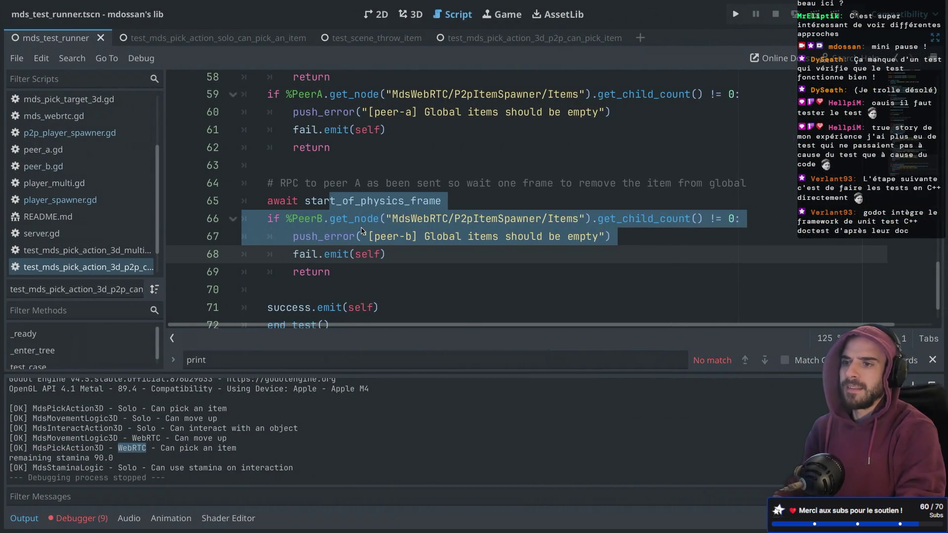
key("ctrl+Left")
key("ctrl+Left")
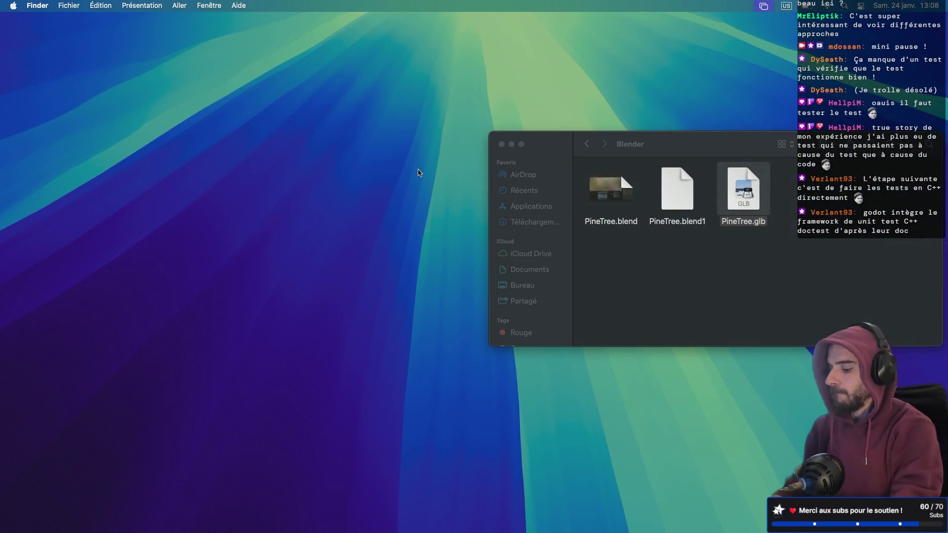
- Launch Blender from Spotlight and make its window full screen
key("super+space")
type("blender")
key("Return")
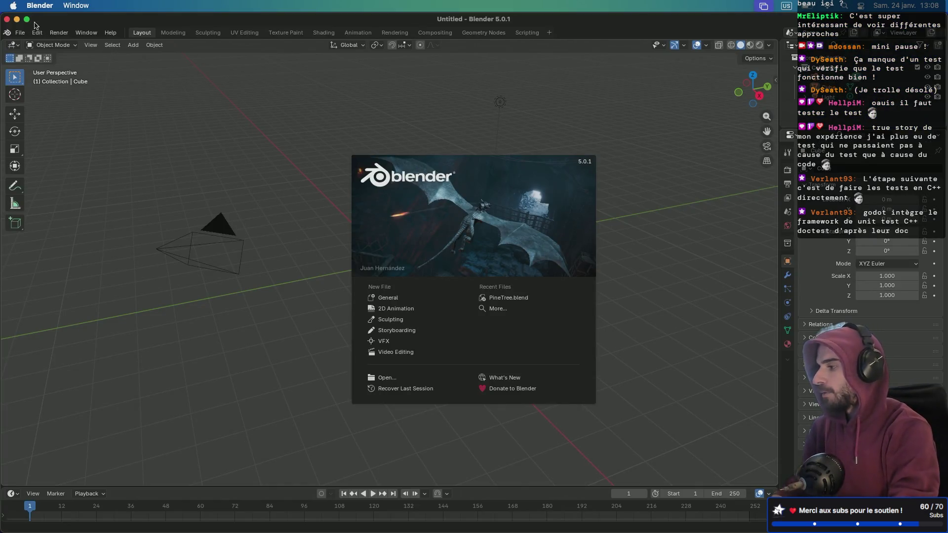
left_click(27, 20)
- Orbit the Sketchfab pine tree reference to study it from above
key("ctrl+Right")
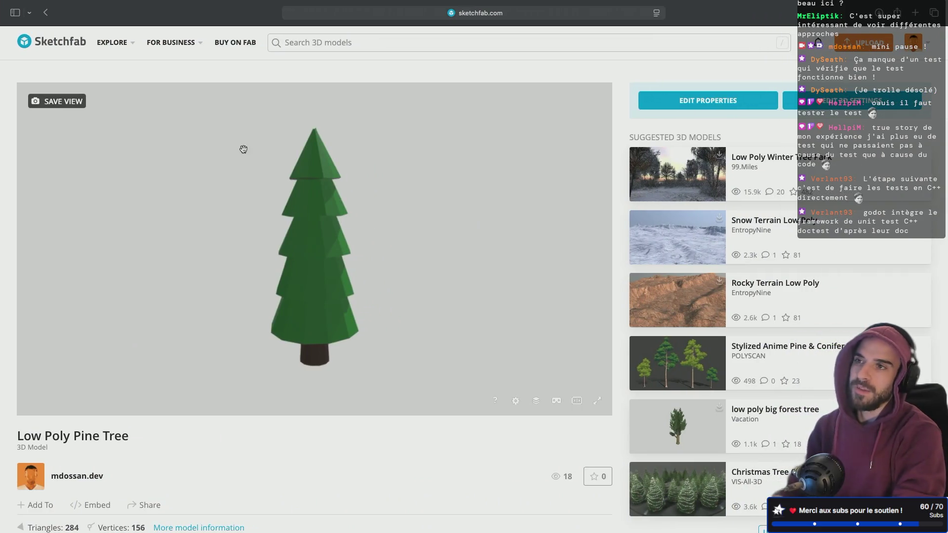
mouse_move(296, 193)
left_mouse_down()
mouse_move(277, 247)
mouse_move(368, 253)
mouse_move(224, 245)
mouse_move(345, 254)
mouse_move(216, 257)
mouse_move(354, 257)
mouse_move(180, 241)
mouse_move(256, 258)
mouse_move(342, 258)
mouse_move(224, 268)
left_mouse_up()
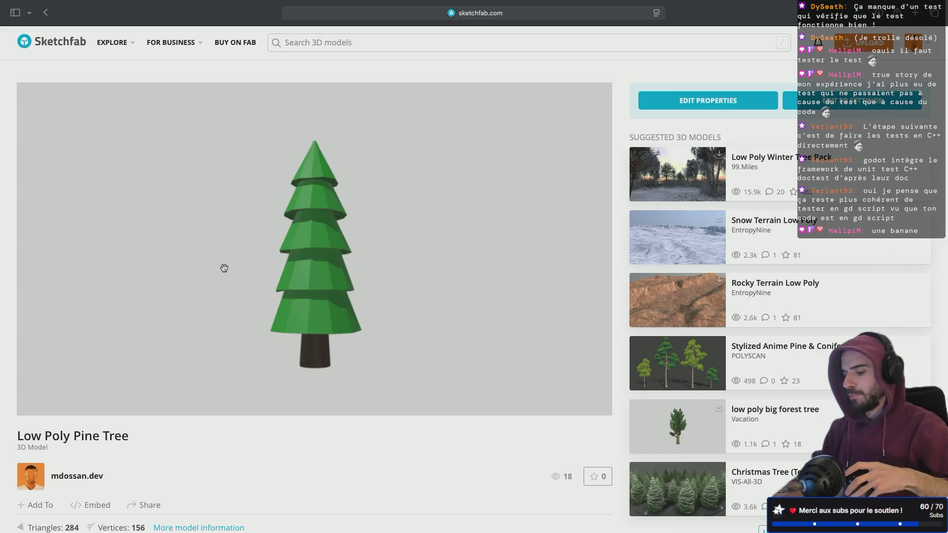
mouse_move(455, 263)
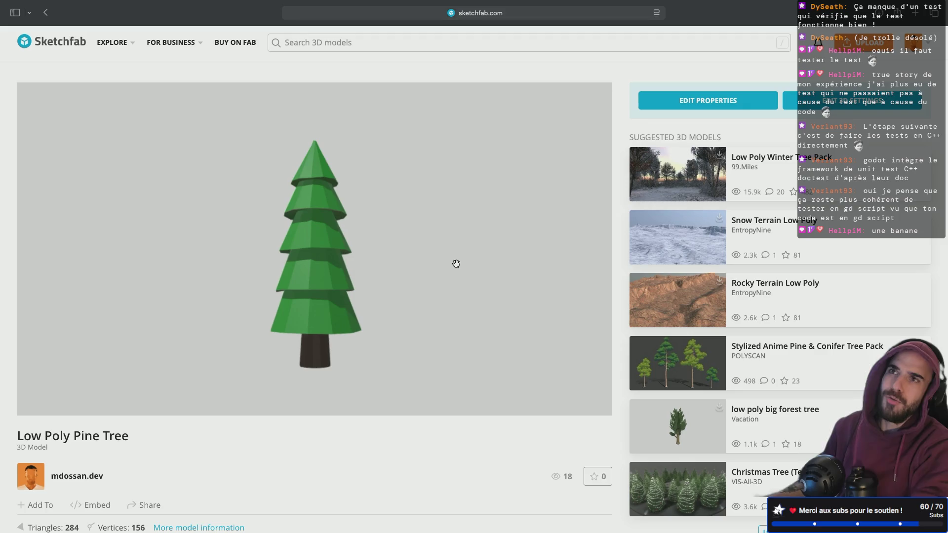
- Open the Contrôle du pointeur settings via a Spotlight search for 'souris' and dismiss the mouse options sheet
key("ctrl+Left")
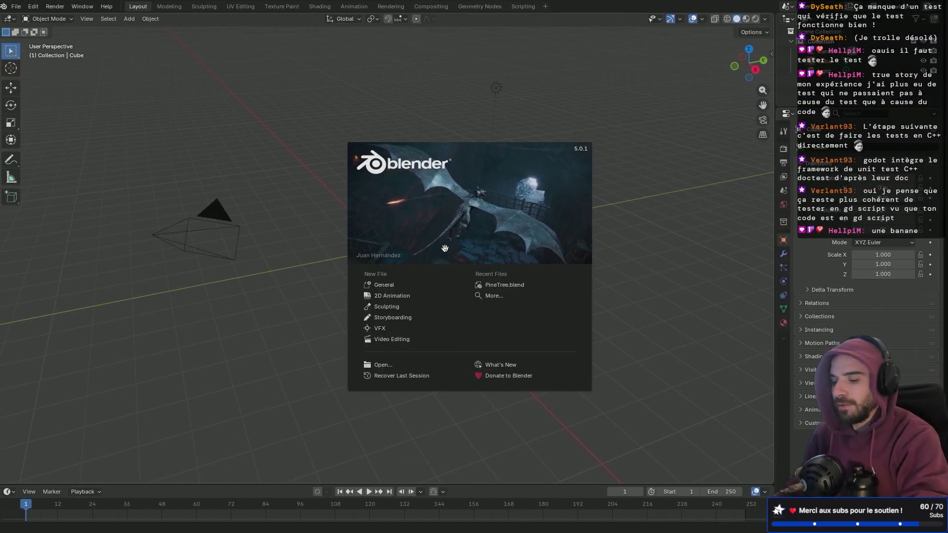
key("ctrl+Left")
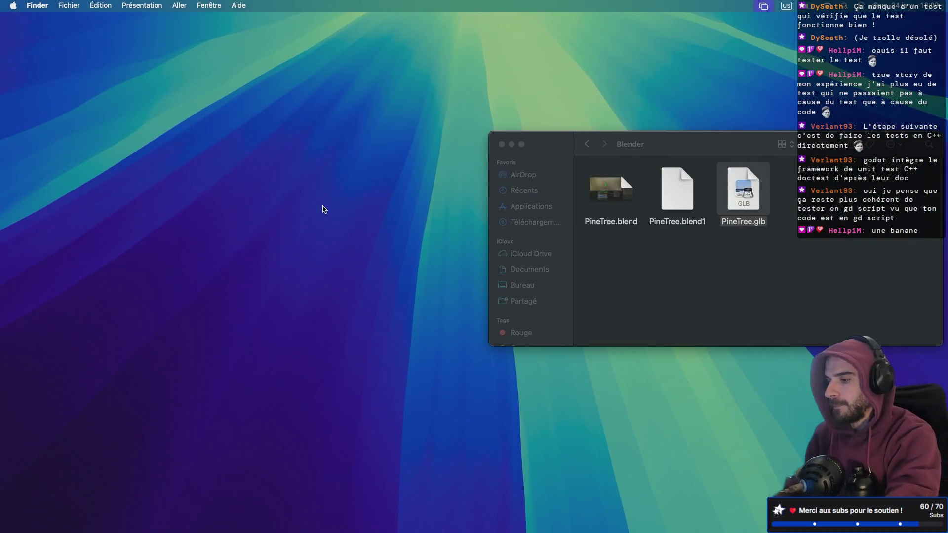
key("super+space")
type("souris")
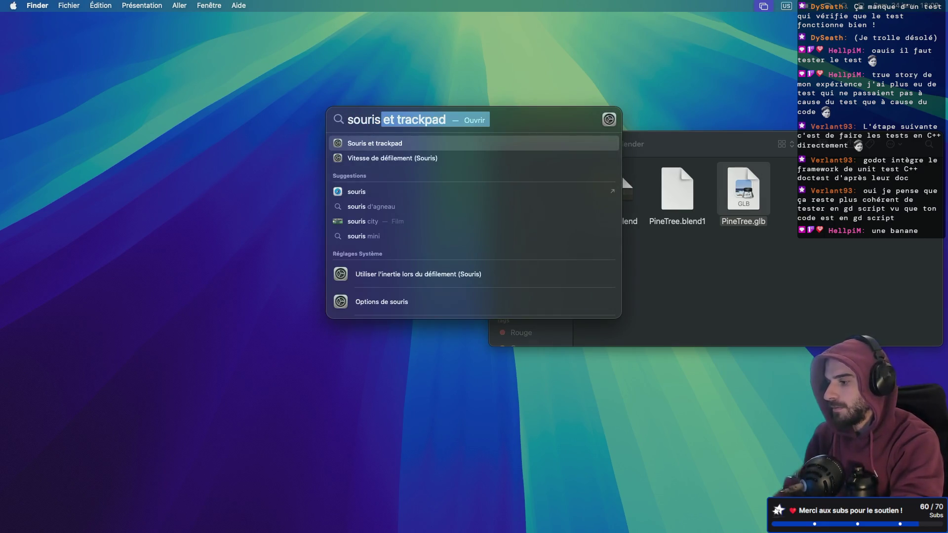
key("BackSpace")
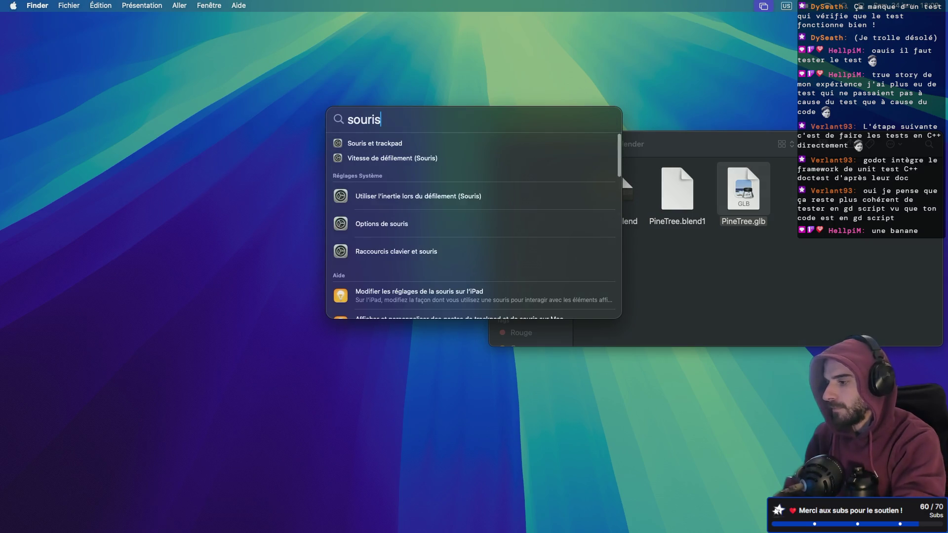
left_click(369, 224)
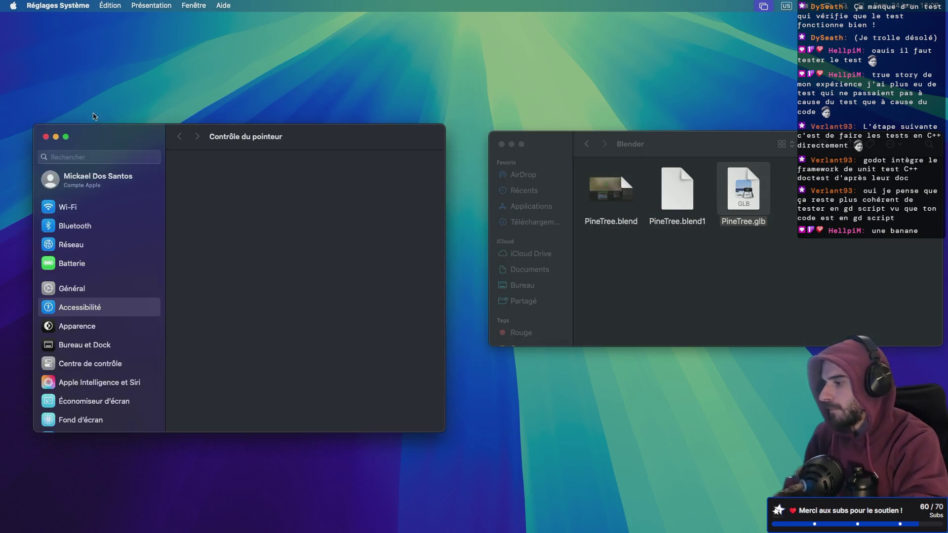
key("Return")
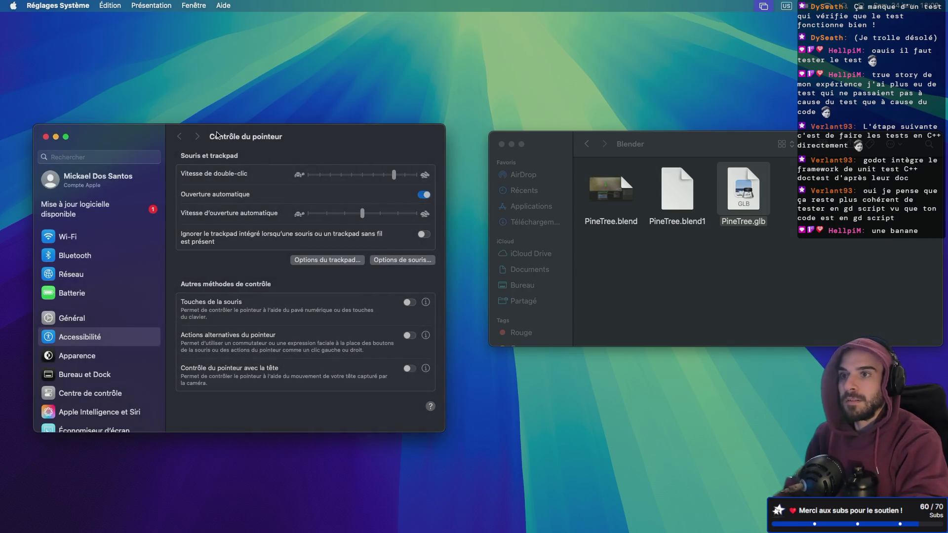
- Search System Settings for 'souris' and look through the mouse-related results
left_click(104, 157)
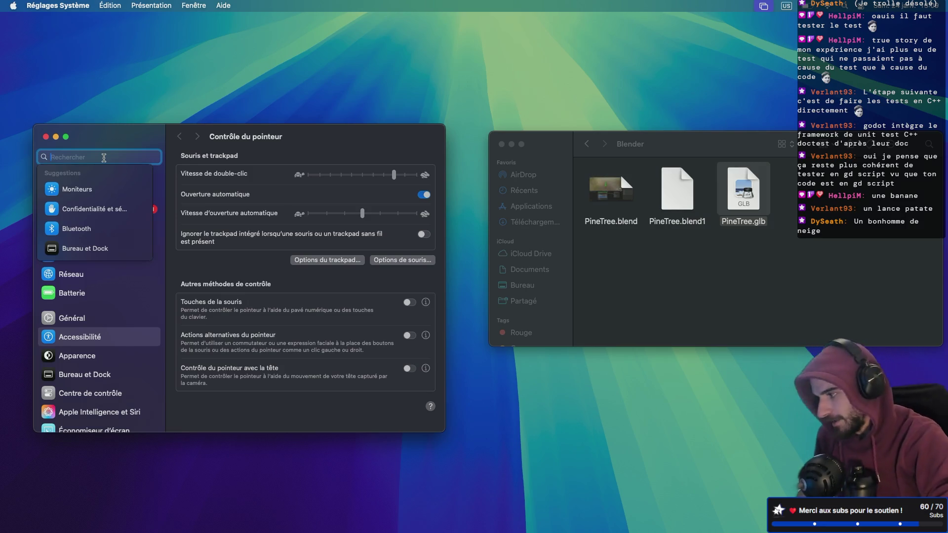
type("souris")
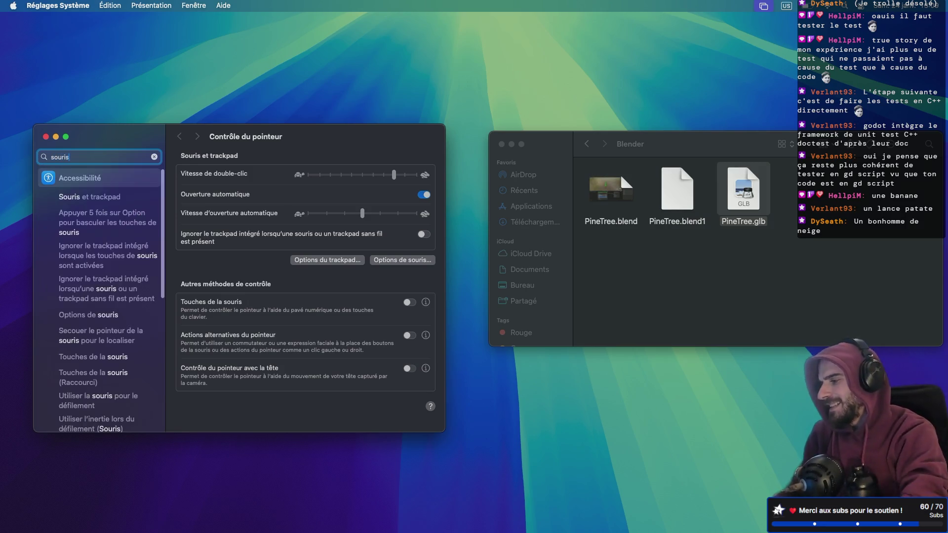
scroll(101, 207, "down", 10)
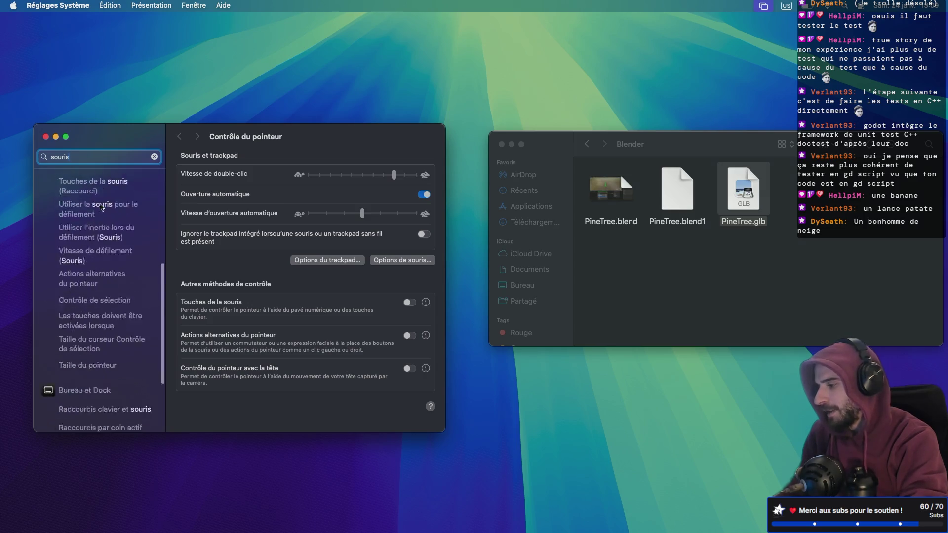
scroll(105, 254, "up", 10)
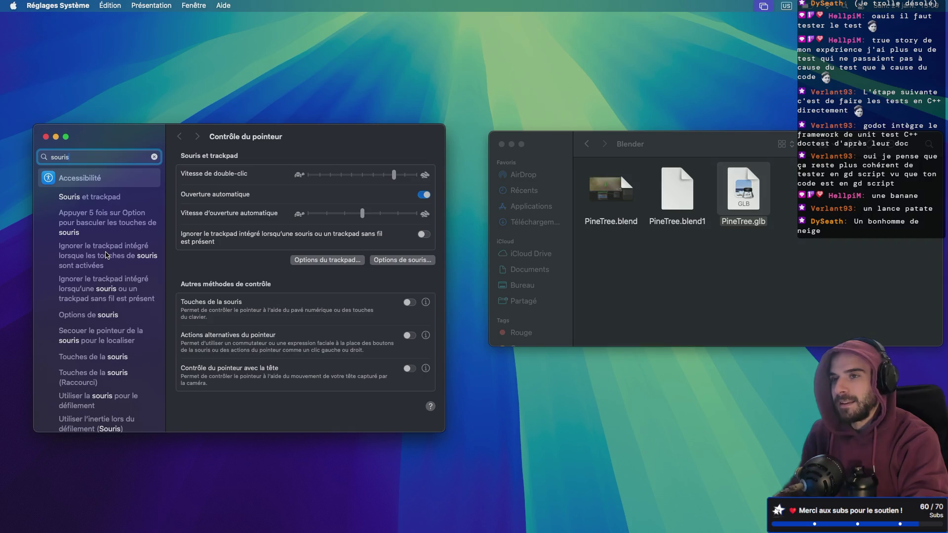
scroll(105, 254, "down", 10)
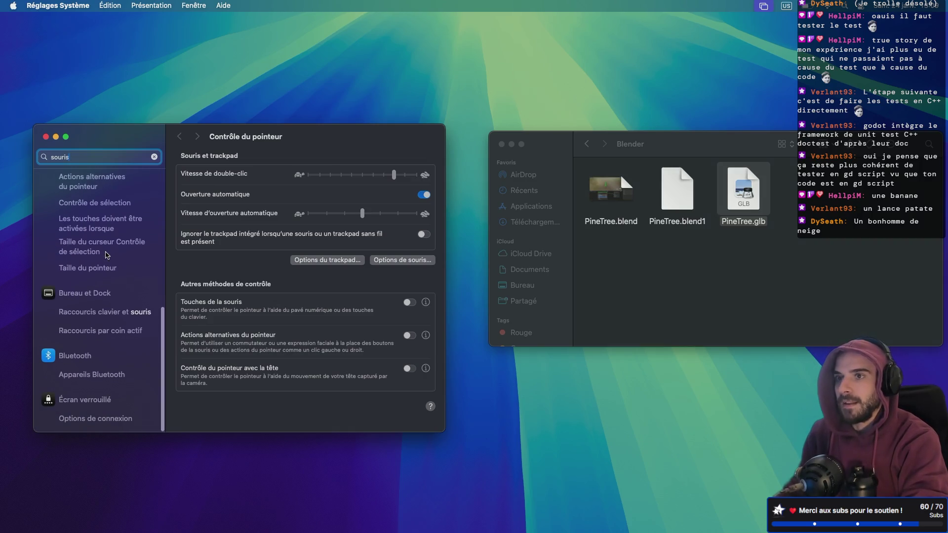
scroll(107, 254, "up", 10)
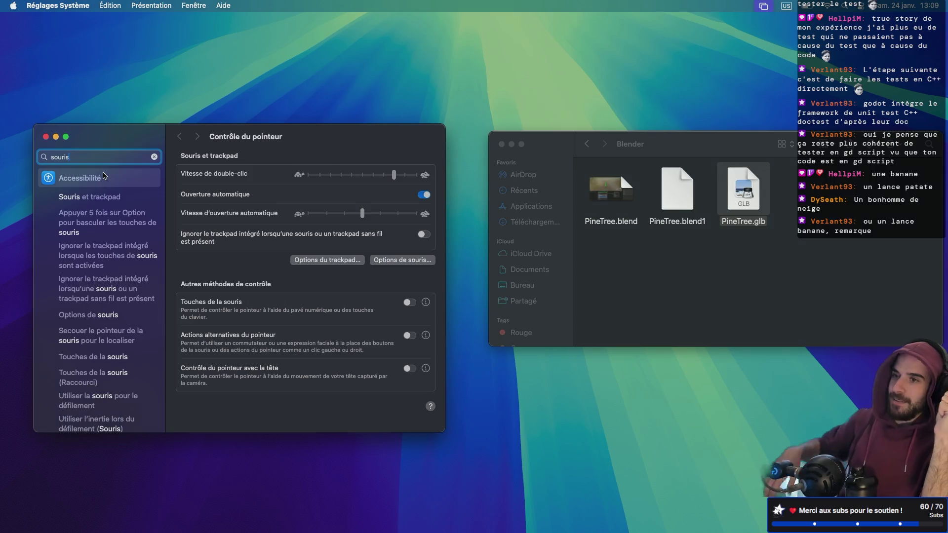
- Search 'souris' again, open Souris and switch off Défilement naturel
key("BackSpace")
key("BackSpace")
key("BackSpace")
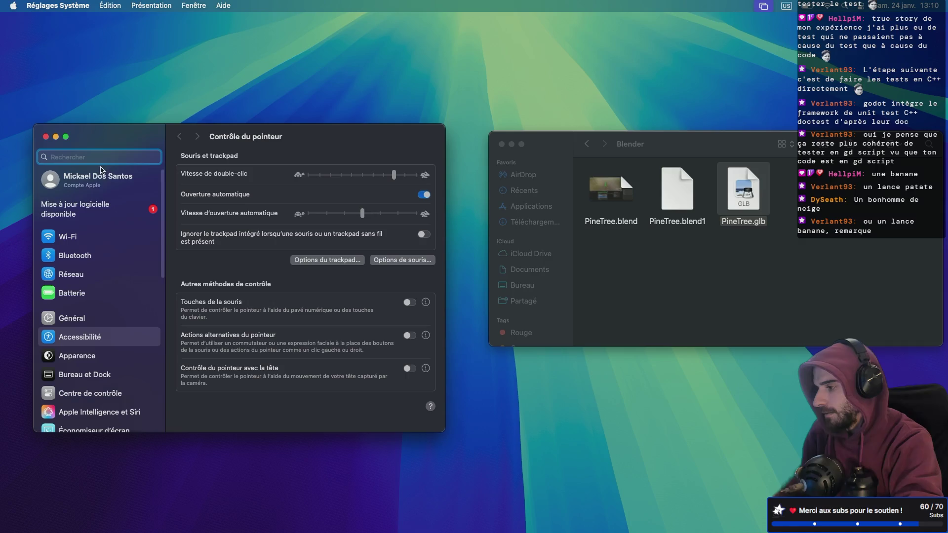
type("souris")
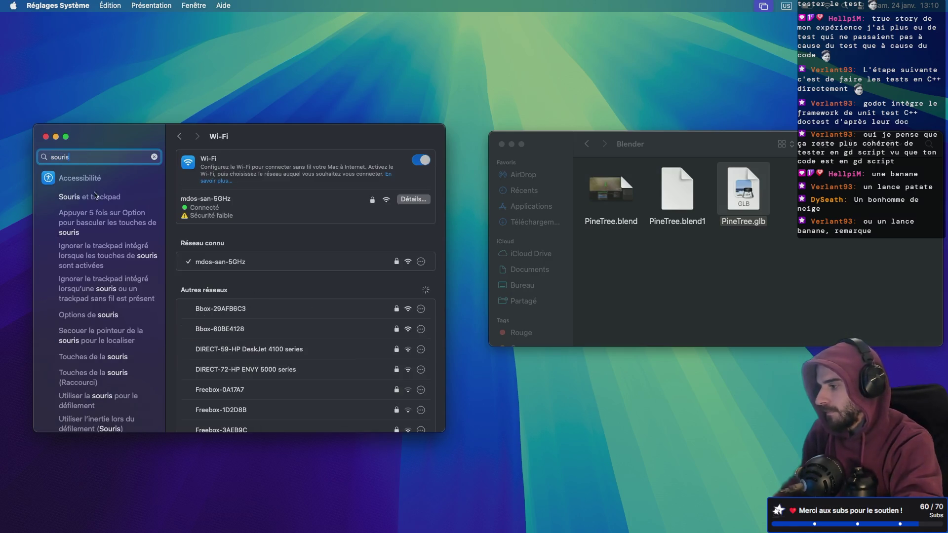
scroll(99, 193, "down", 5)
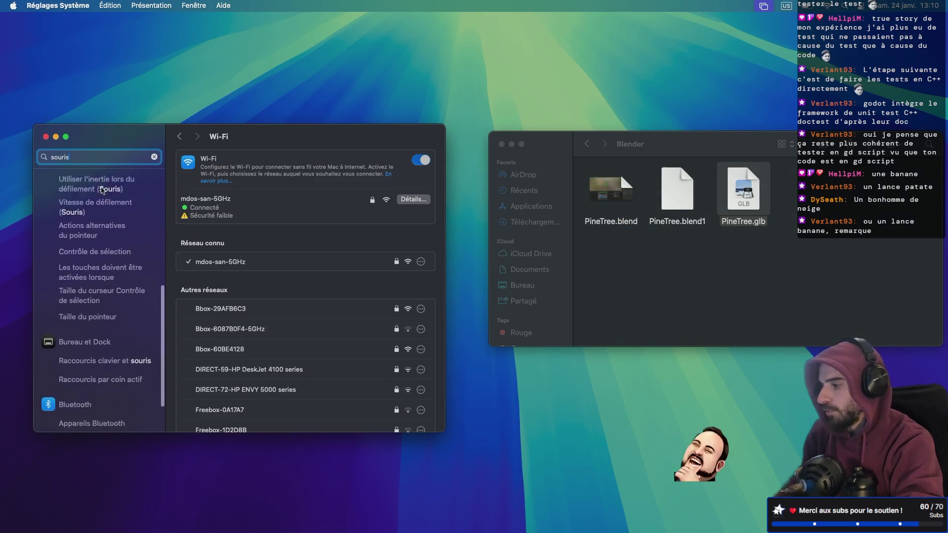
key("Escape")
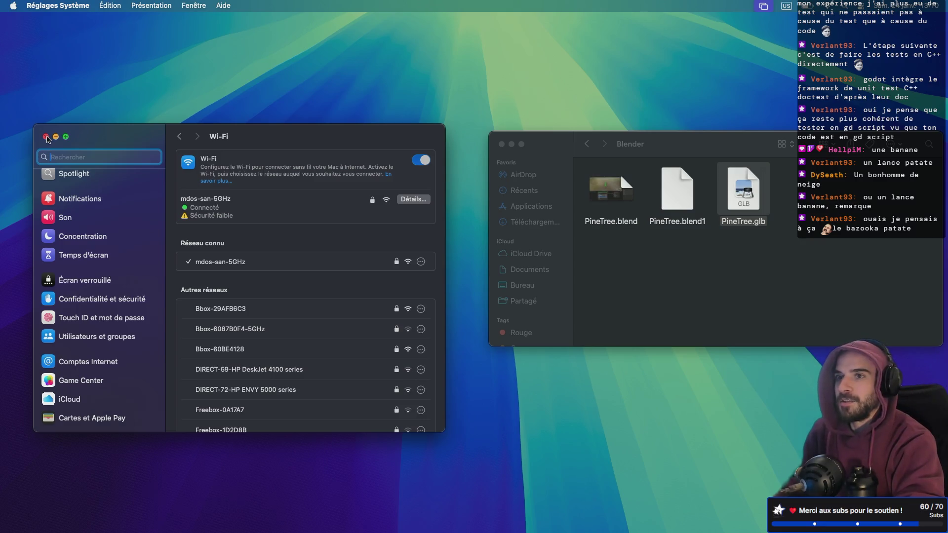
scroll(83, 306, "down", 3)
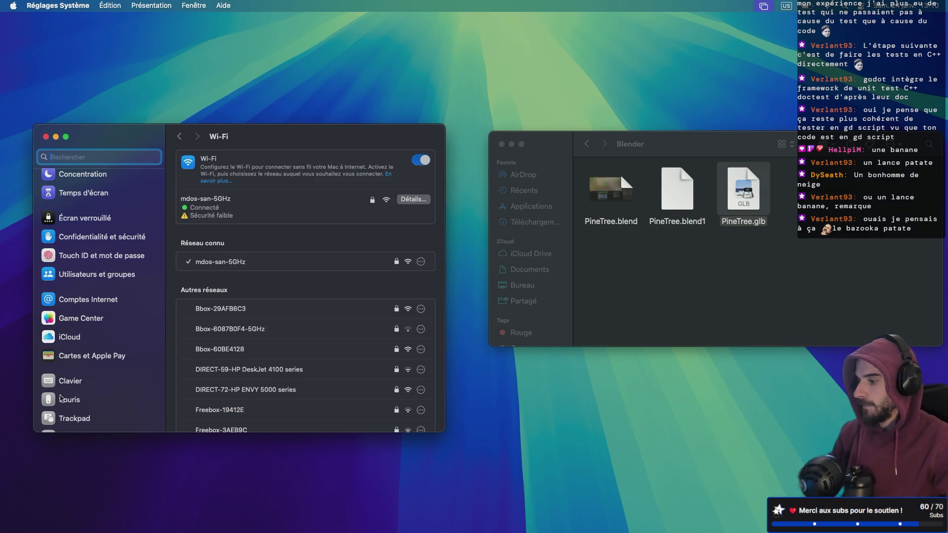
left_click(95, 156)
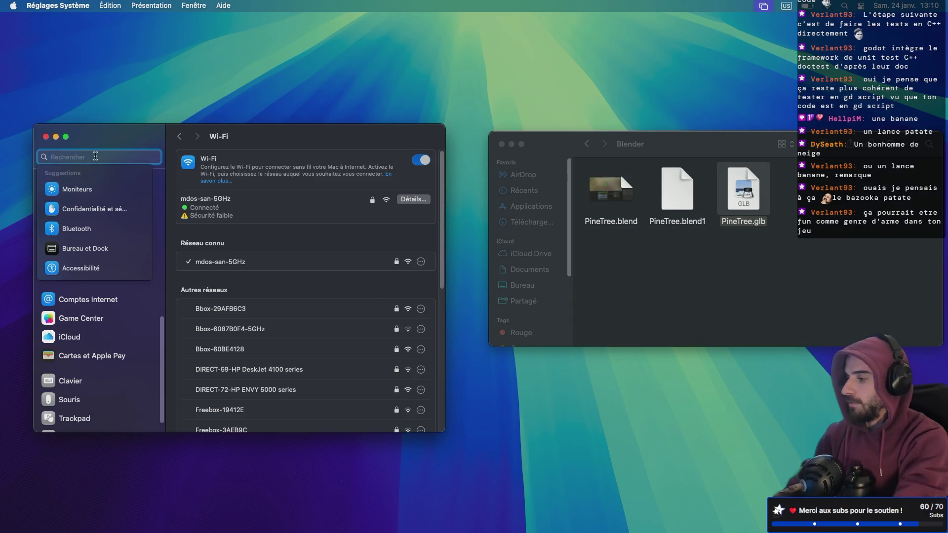
type("souris")
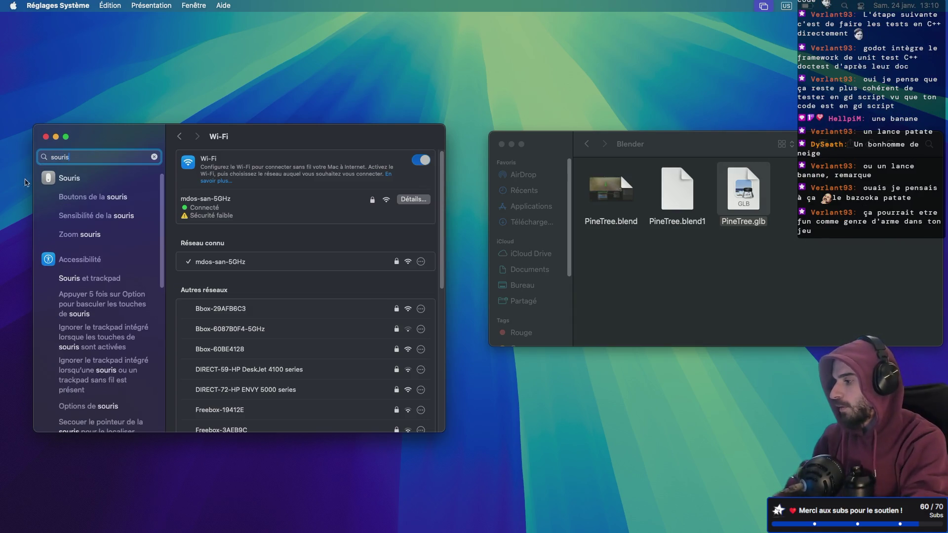
left_click(95, 185)
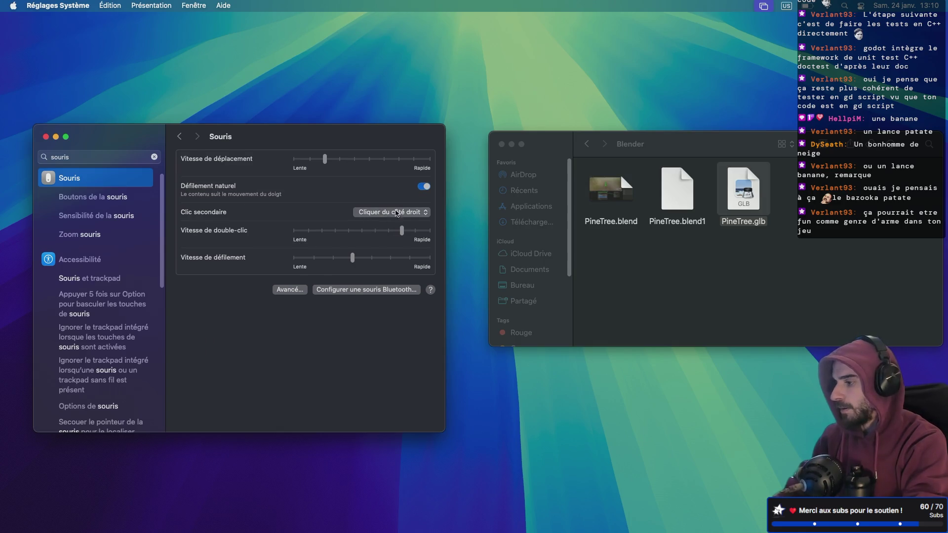
left_click(423, 187)
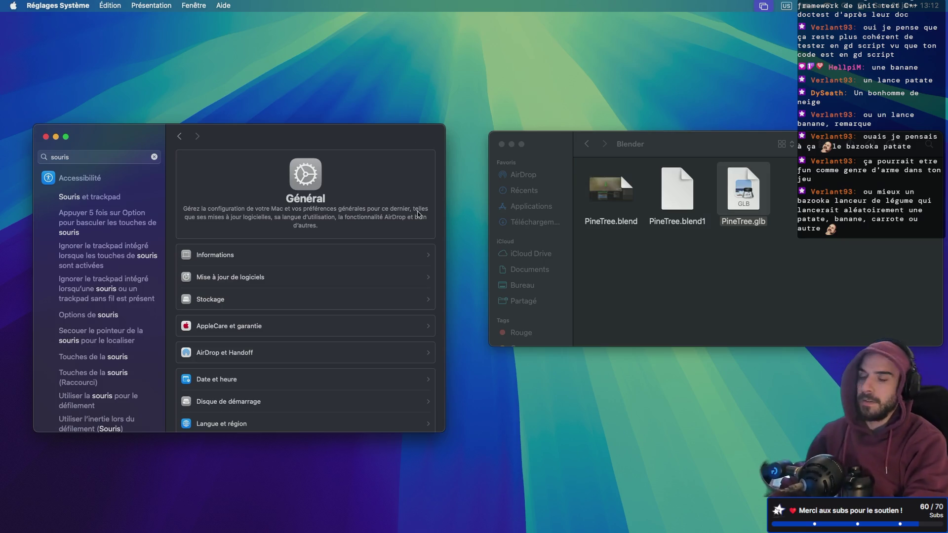
key("ctrl+Right")
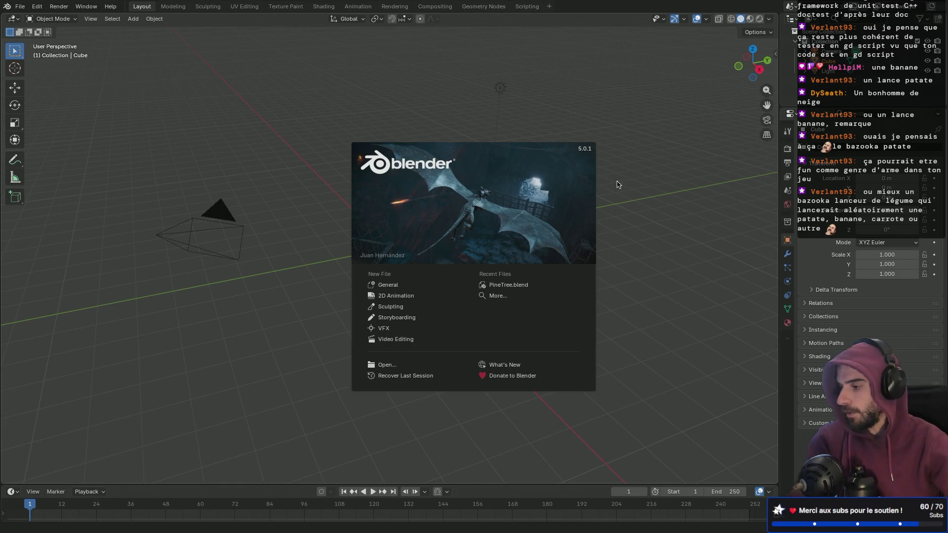
- Open PineTree.blend in Edit Mode with vertex selection and frame the tree's top vertex
left_click(509, 285)
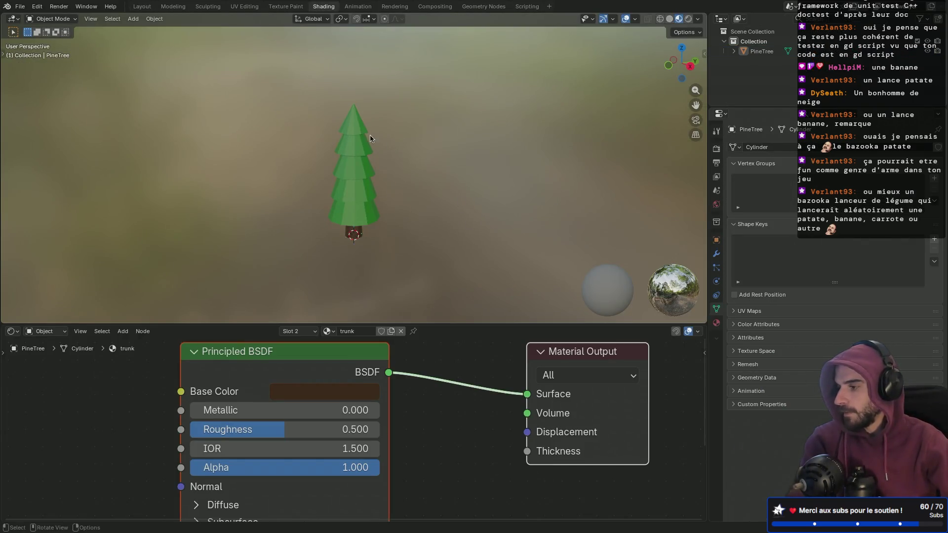
key("Tab")
key("1")
left_click(354, 105)
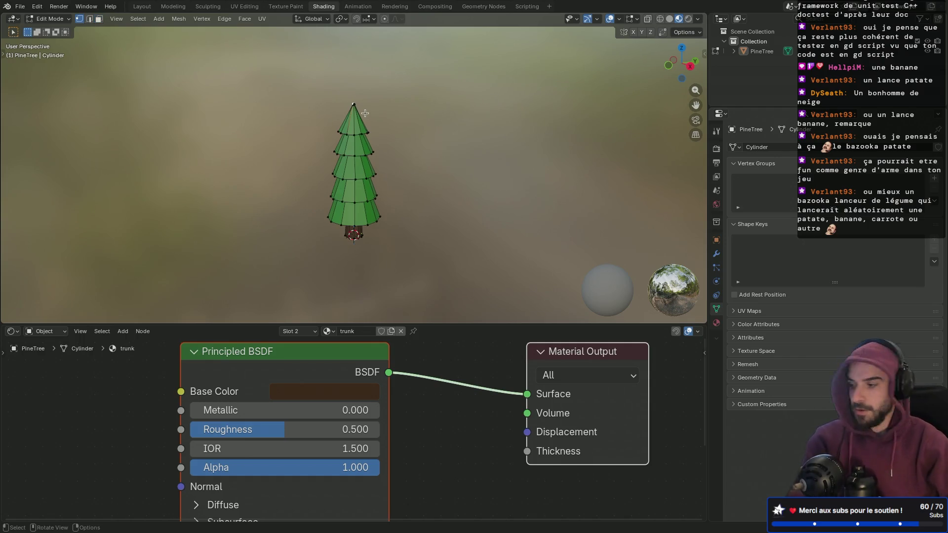
key("KP_Decimal")
middle_click_drag(355, 117, 345, 122)
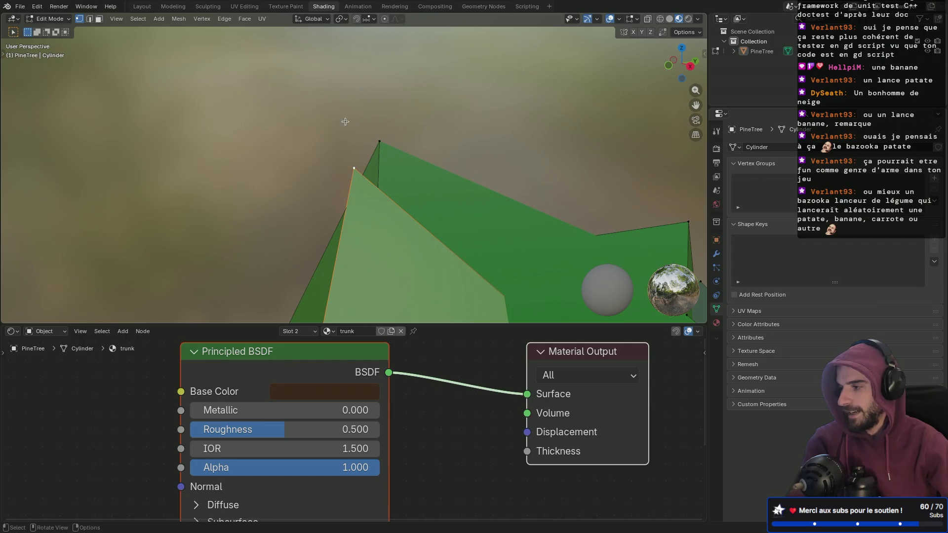
- In the Layout workspace, box-select all vertices around the tree's apex and orbit to inspect them
left_click(143, 9)
key("KP_Decimal")
left_click_drag(384, 177, 424, 213)
mouse_move(425, 211)
middle_mouse_down()
mouse_move(222, 186)
mouse_move(358, 210)
mouse_move(244, 190)
middle_mouse_up()
mouse_move(341, 199)
middle_mouse_down()
mouse_move(299, 264)
mouse_move(311, 277)
middle_mouse_up()
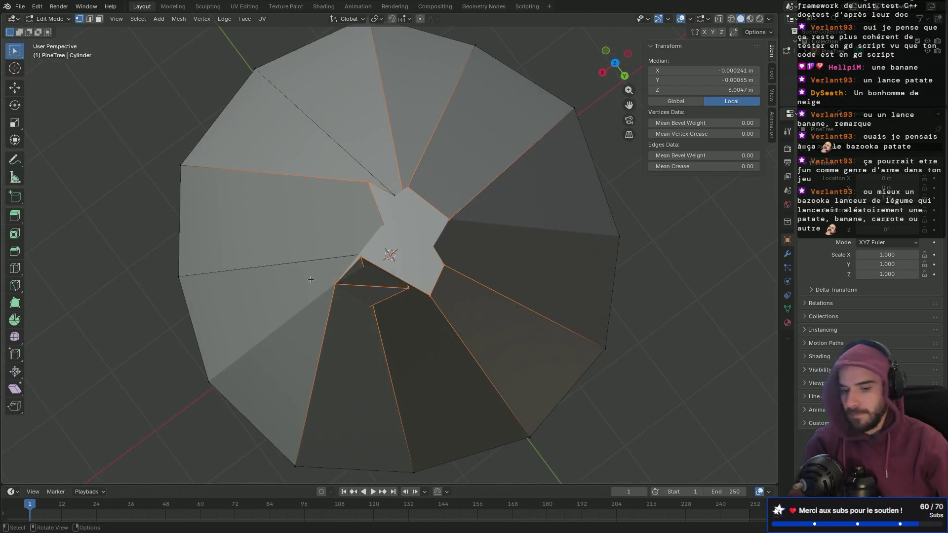
- Switch to top orthographic view with X-ray on and select the cap vertices near the centre
key("KP_7")
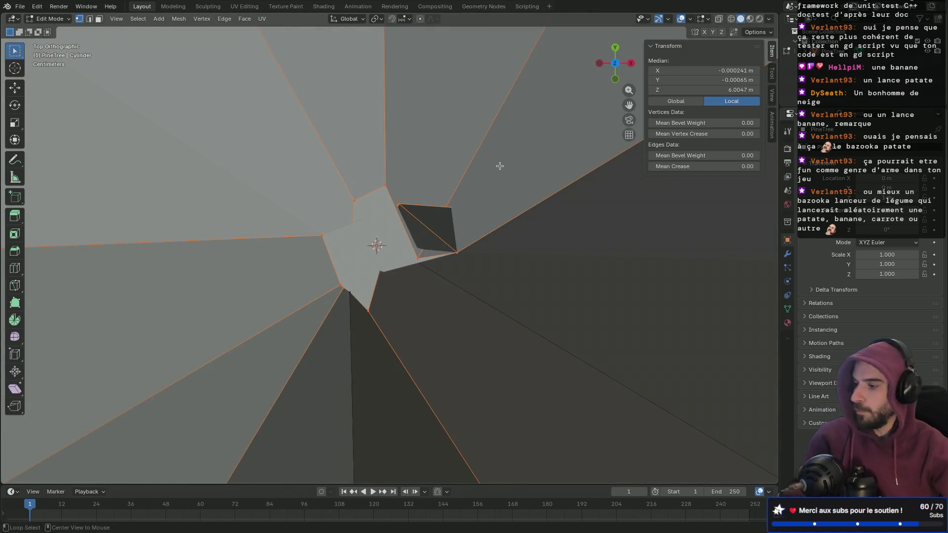
key("alt+z")
key("2")
left_click(375, 286, "alt")
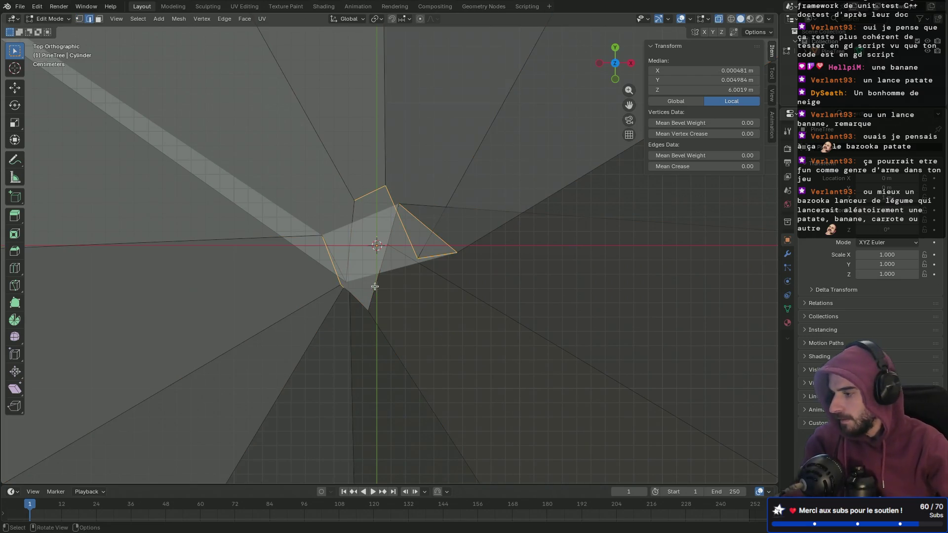
key("1")
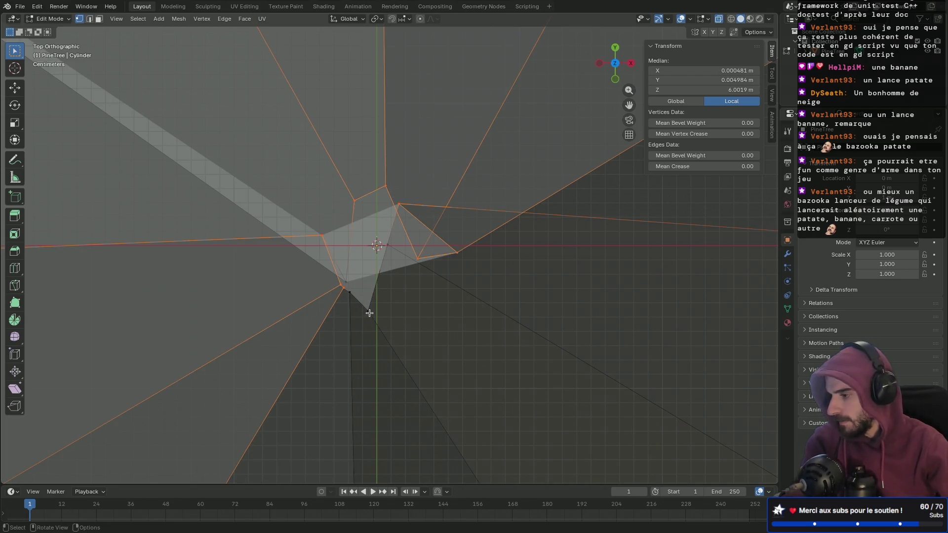
left_click(368, 311)
middle_click_drag(431, 299, 392, 251)
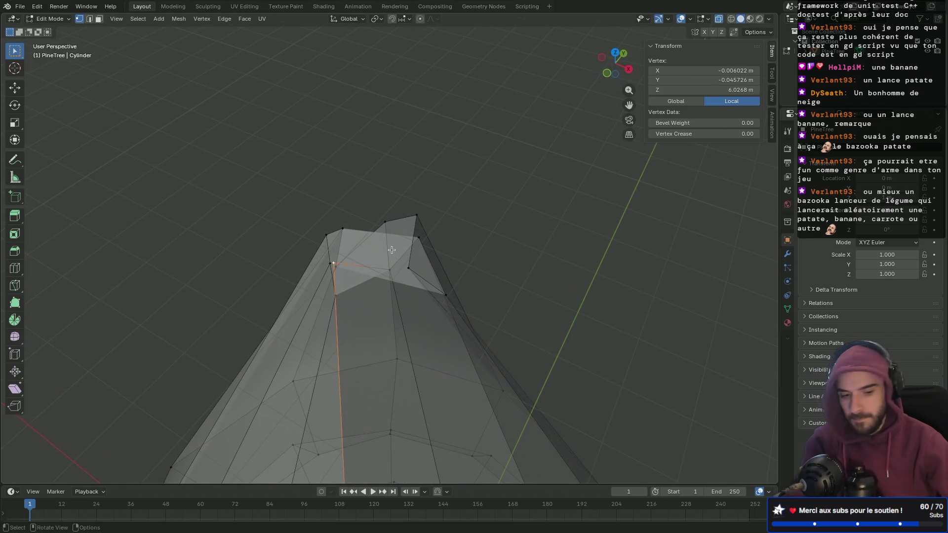
key("KP_7")
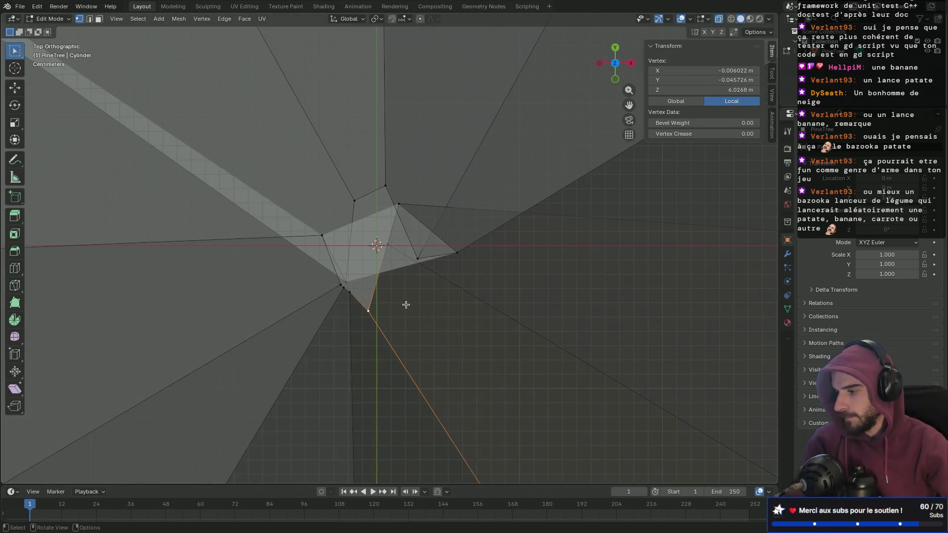
- Grab-move the first four cap vertices into a more regular ring
key("g")
left_click(439, 292)
left_click(351, 295)
key("g")
left_click(364, 300)
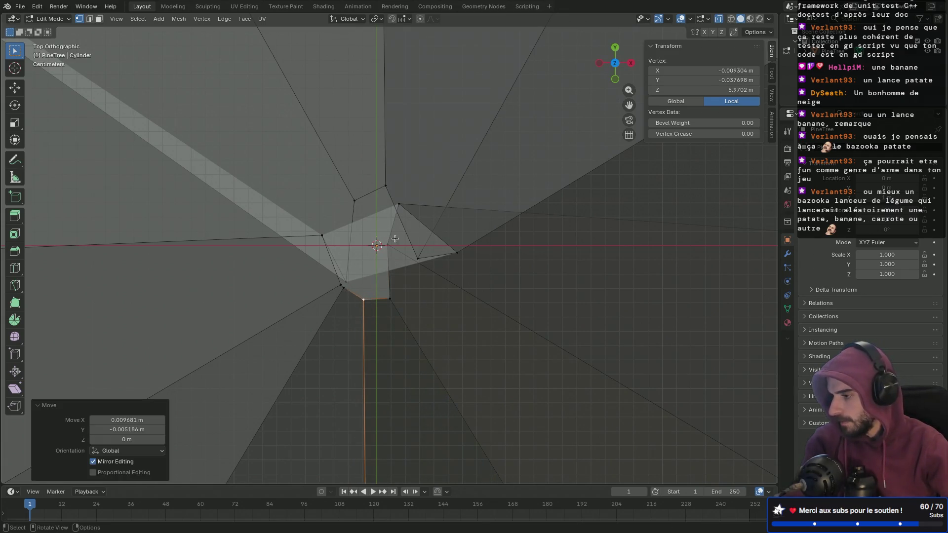
left_click(400, 212)
key("g")
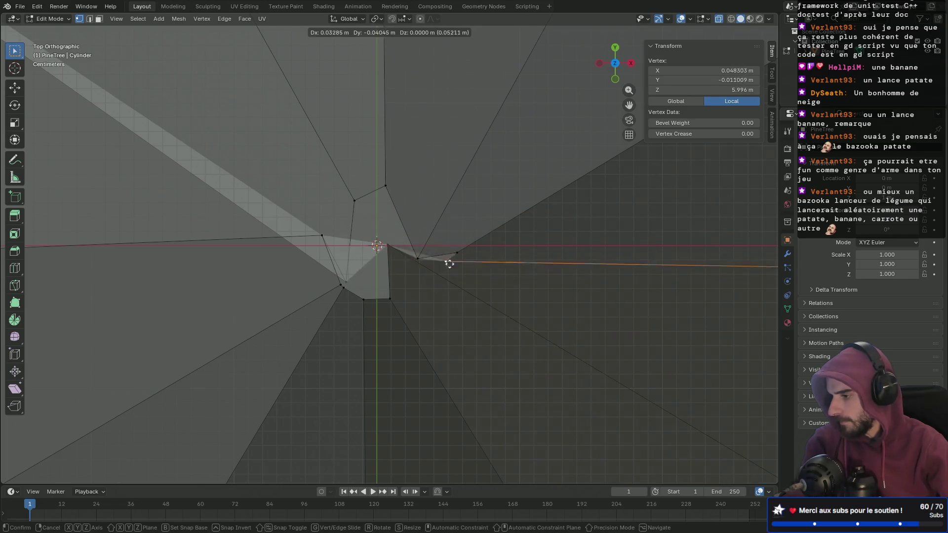
left_click(464, 285)
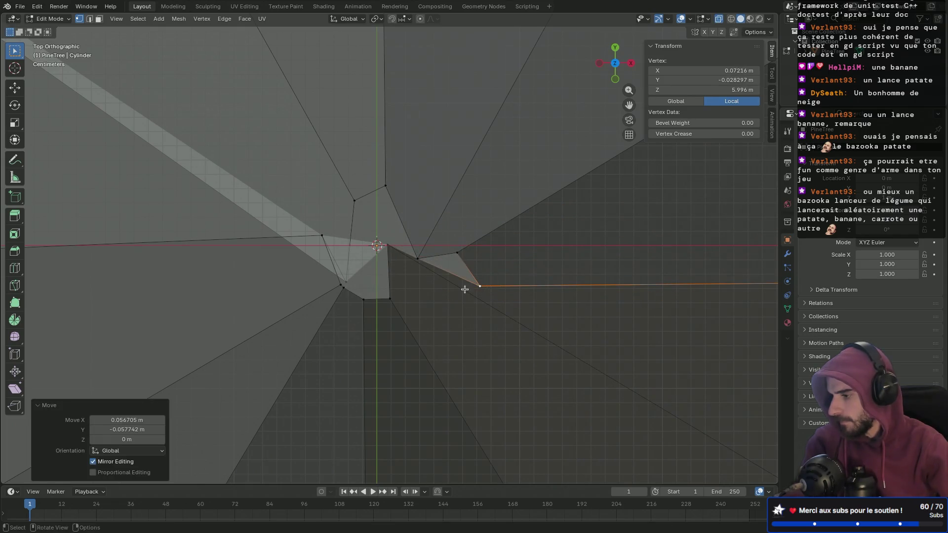
left_click(388, 247)
key("g")
left_click(429, 285)
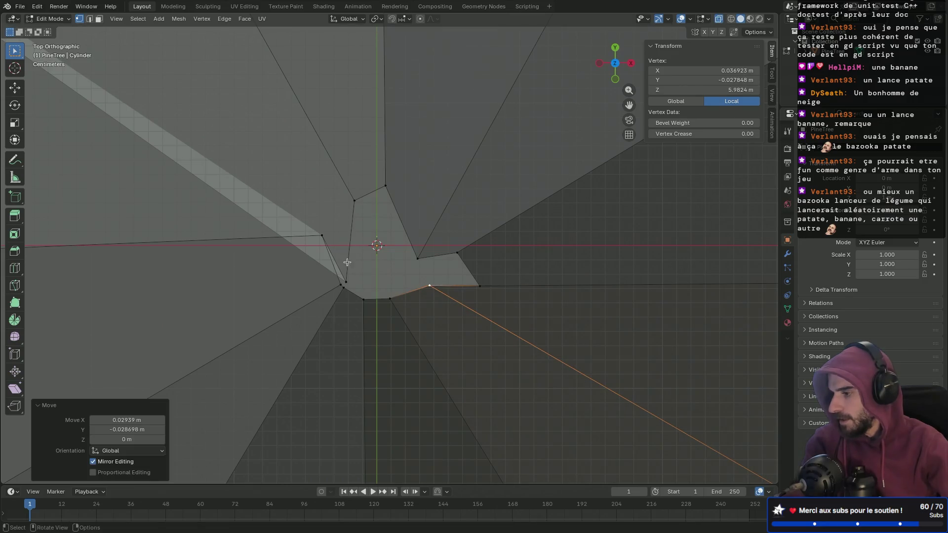
- Reposition the remaining four uneven cap vertices to round out the ring
left_click(346, 279)
key("g")
left_click(340, 211)
left_click(417, 256)
key("g")
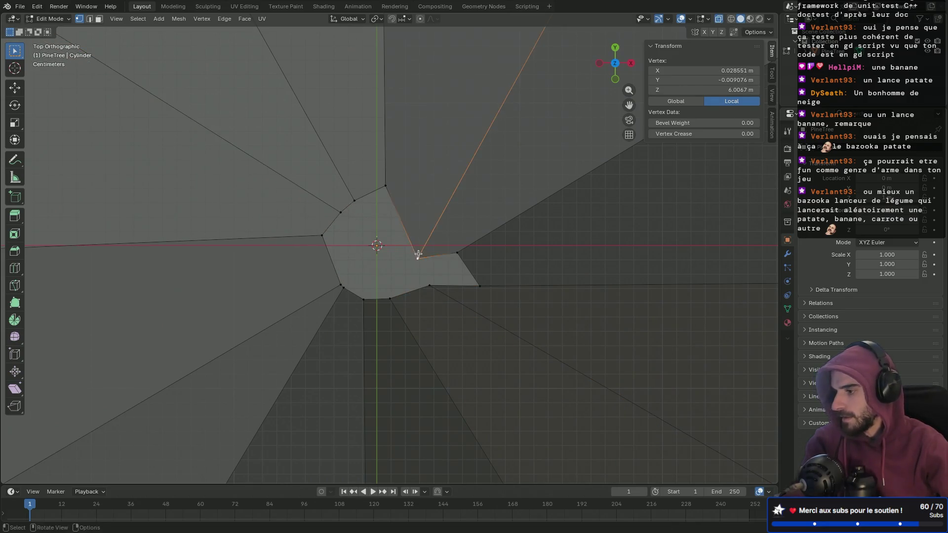
left_click(424, 197)
left_click(454, 250)
key("g")
left_click(438, 234)
left_click(479, 286)
key("g")
left_click(441, 265)
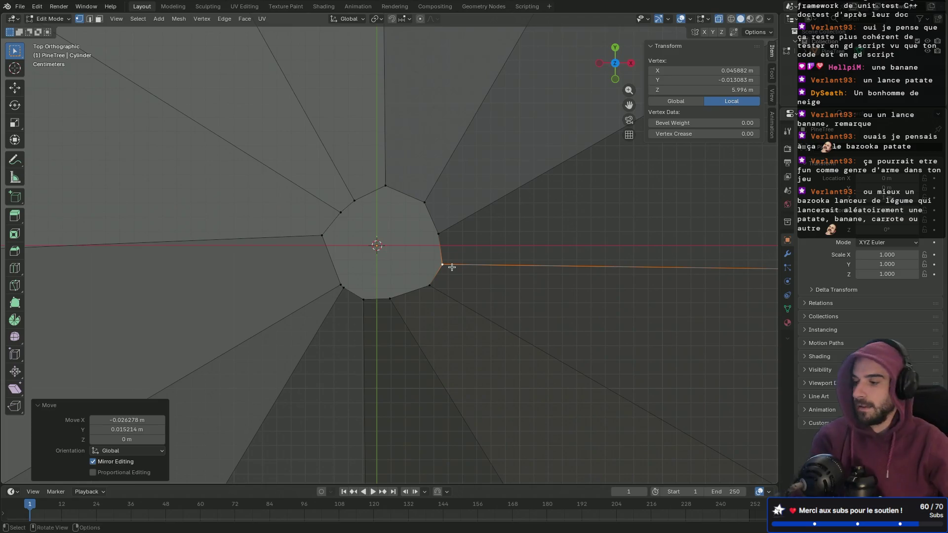
- Select the top cap faces, view from the right, and try Median Z 6, then undo it
left_click_drag(305, 171, 473, 305)
mouse_move(550, 284)
middle_mouse_down()
mouse_move(453, 220)
mouse_move(458, 212)
middle_mouse_up()
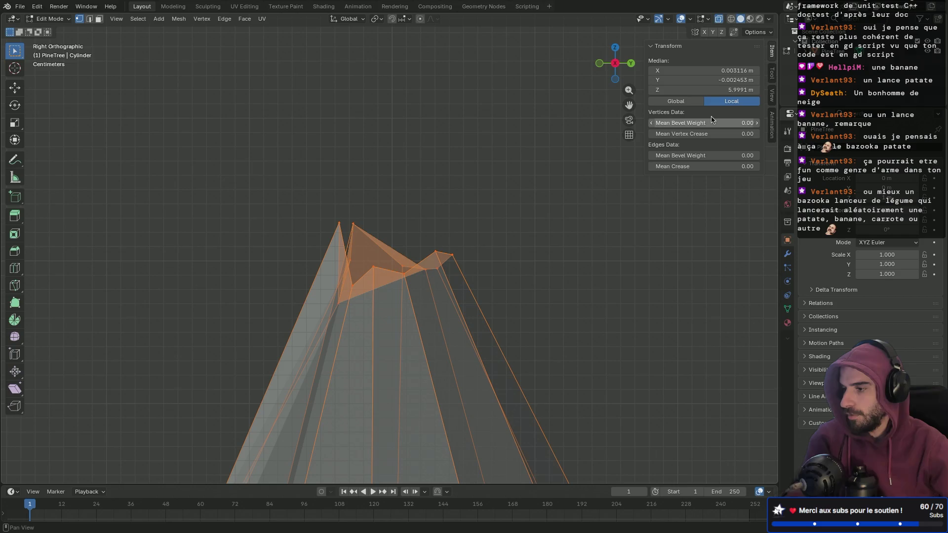
left_click(740, 91)
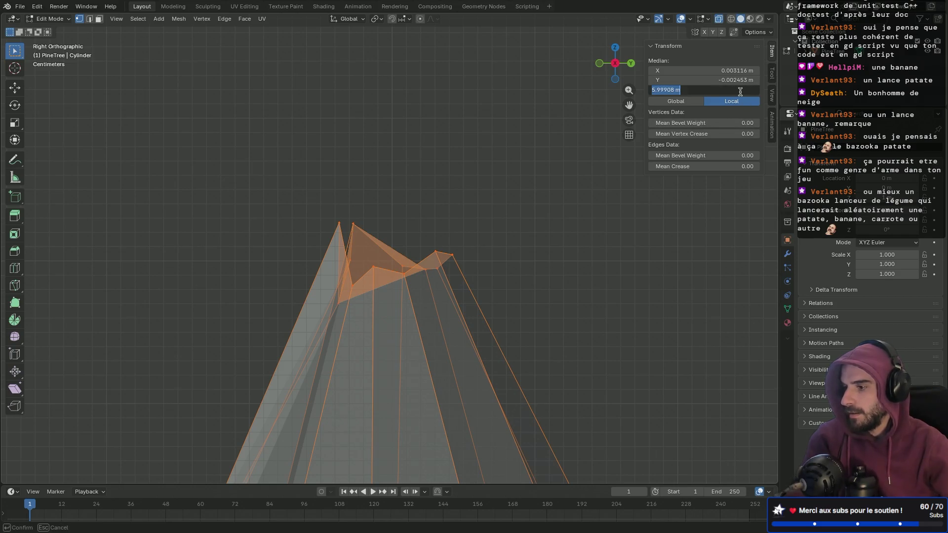
type("6")
key("Return")
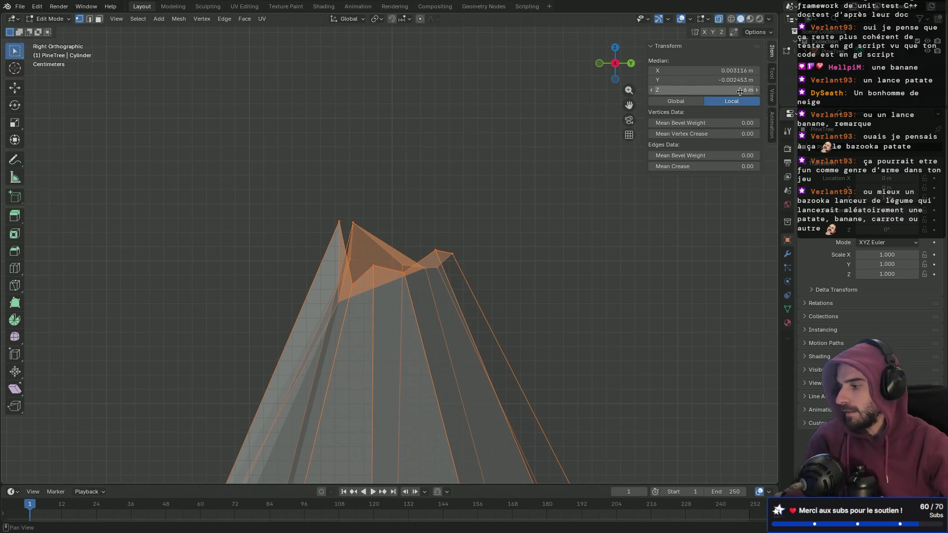
key("ctrl+z")
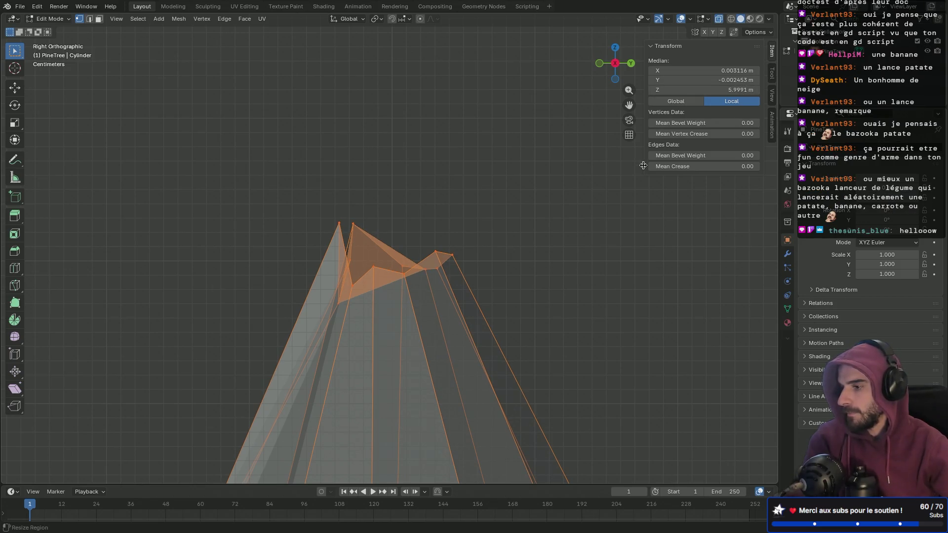
left_click(735, 90)
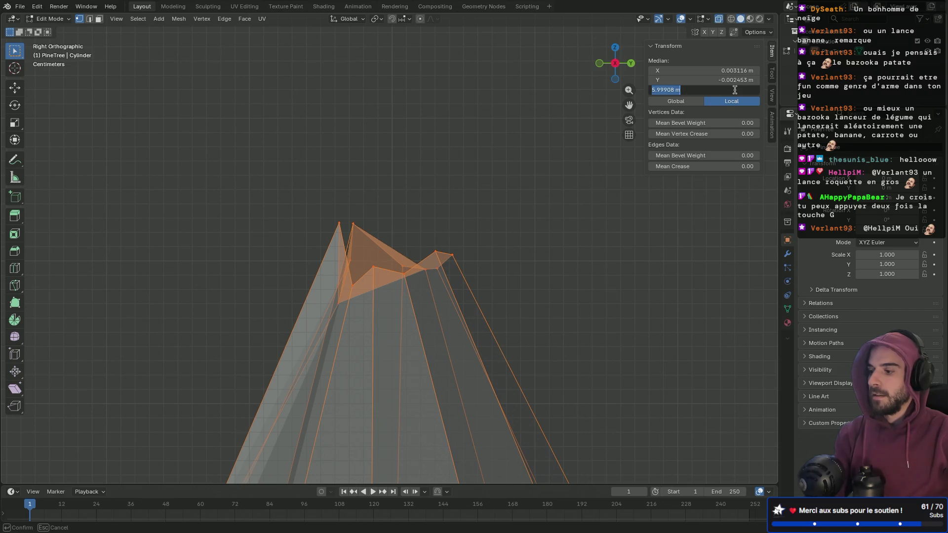
- Try a GG edge slide on the selected cap edges and end it
type("gg")
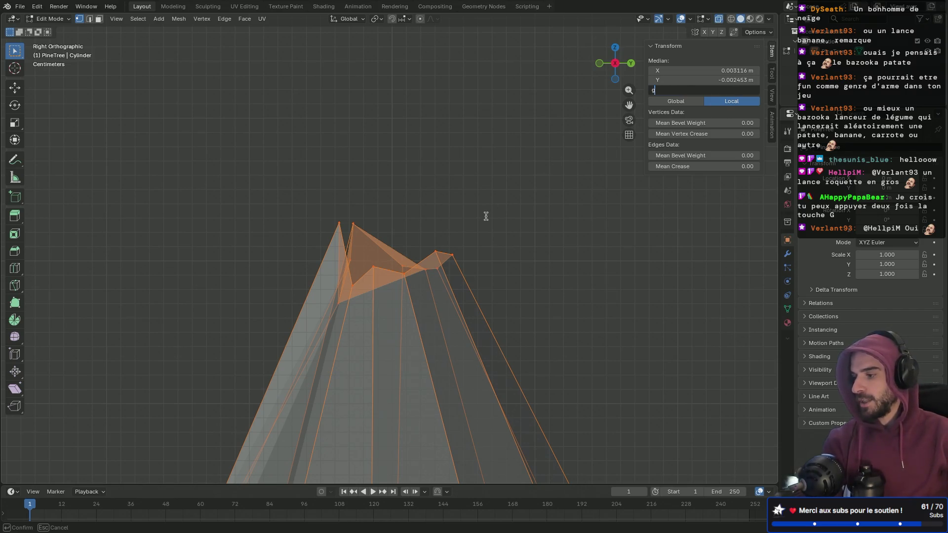
key("Escape")
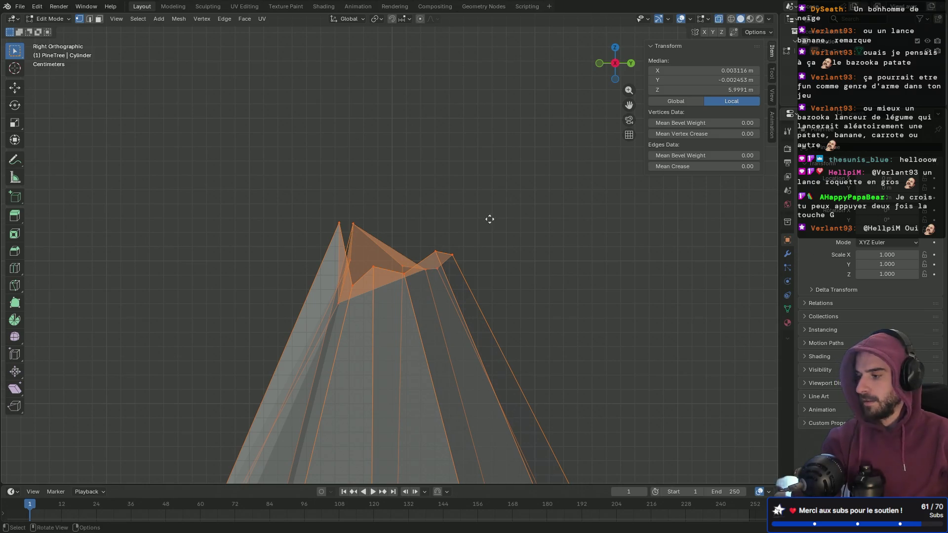
key("g")
key("g")
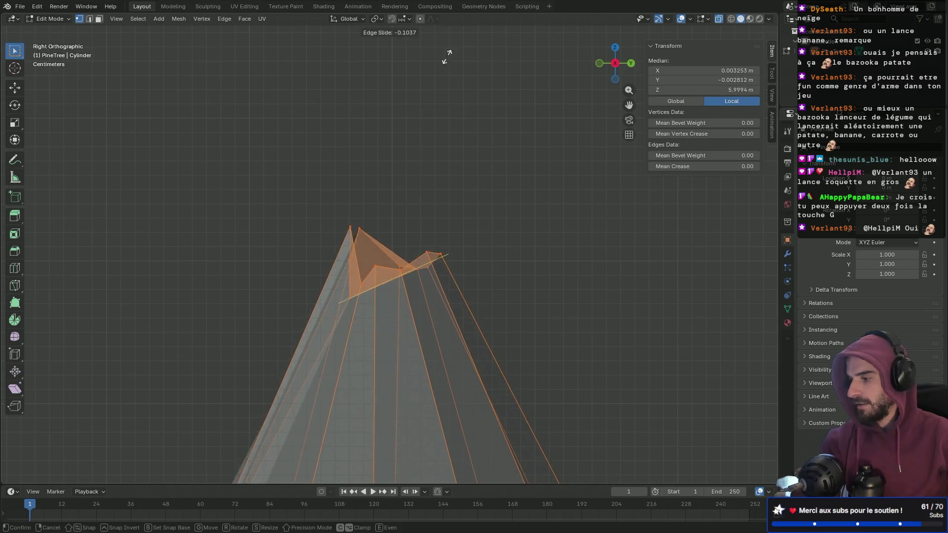
left_click(471, 141)
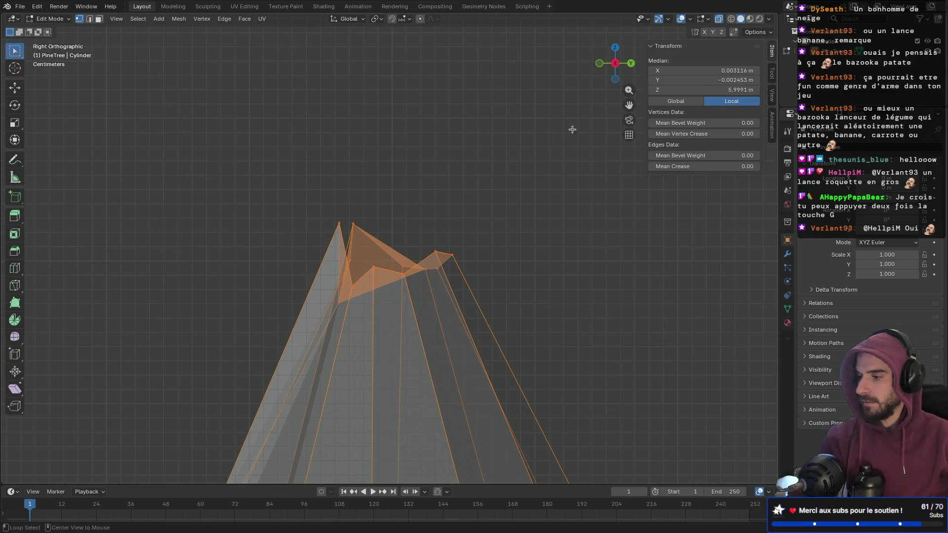
- Set the cap's Median Z to 6, undo it, then enter 6 again
left_click(724, 89)
type("6")
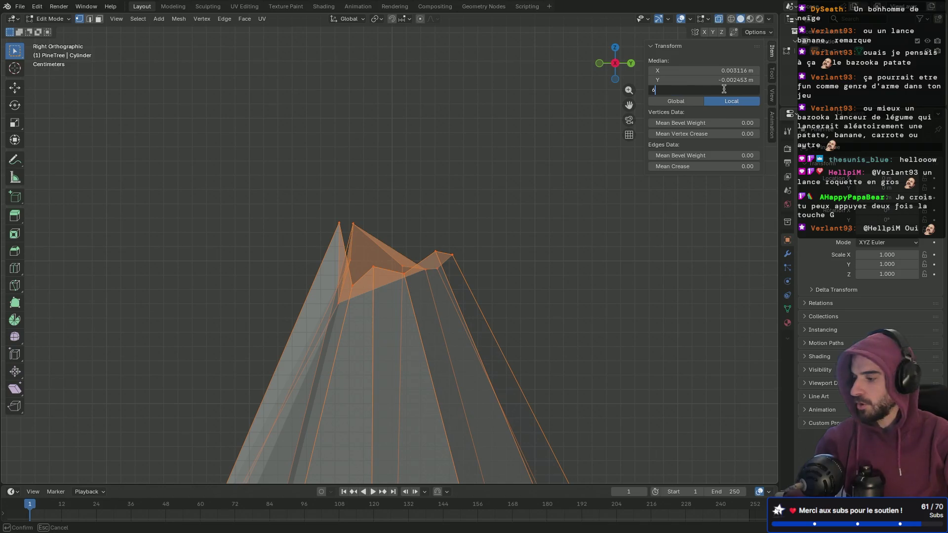
key("Return")
key("ctrl+z")
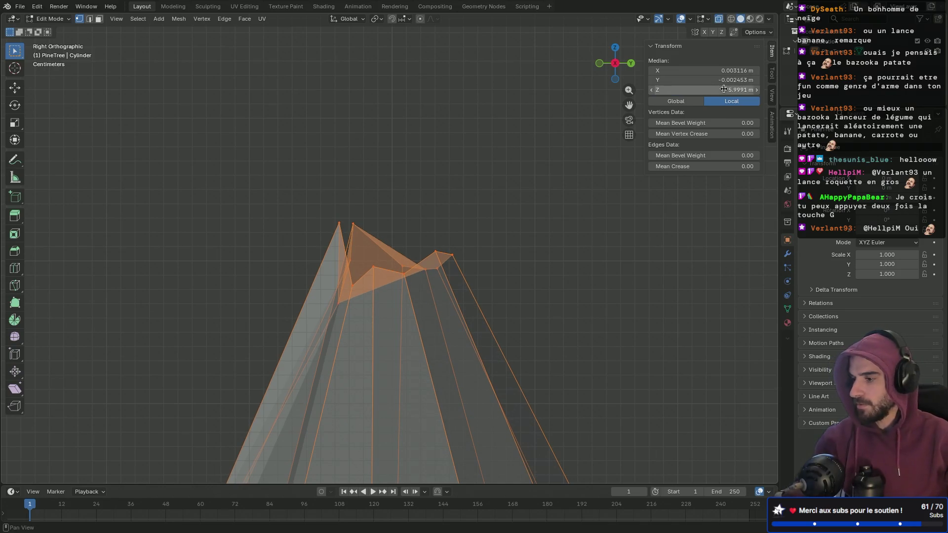
left_click(734, 90)
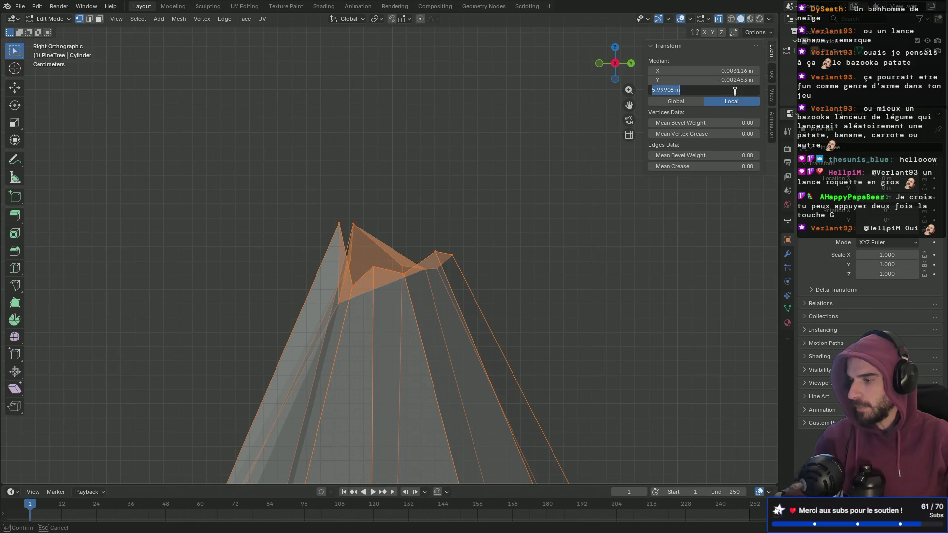
type("6")
key("Return")
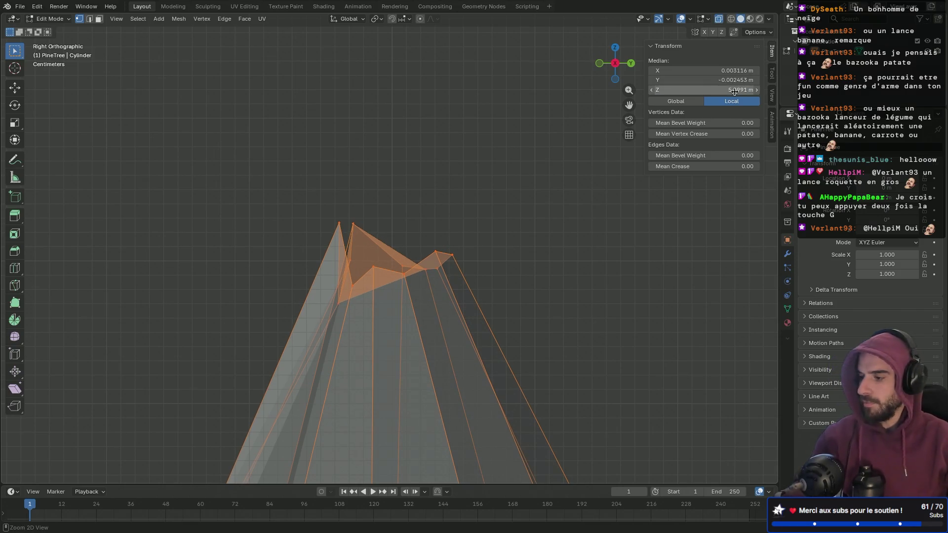
- Orbit into User Perspective over the top and reselect the cap vertices
left_click(505, 195)
middle_click_drag(506, 194, 523, 227)
mouse_move(385, 196)
middle_mouse_down()
mouse_move(383, 157)
mouse_move(398, 168)
middle_mouse_up()
left_click_drag(310, 172, 527, 340)
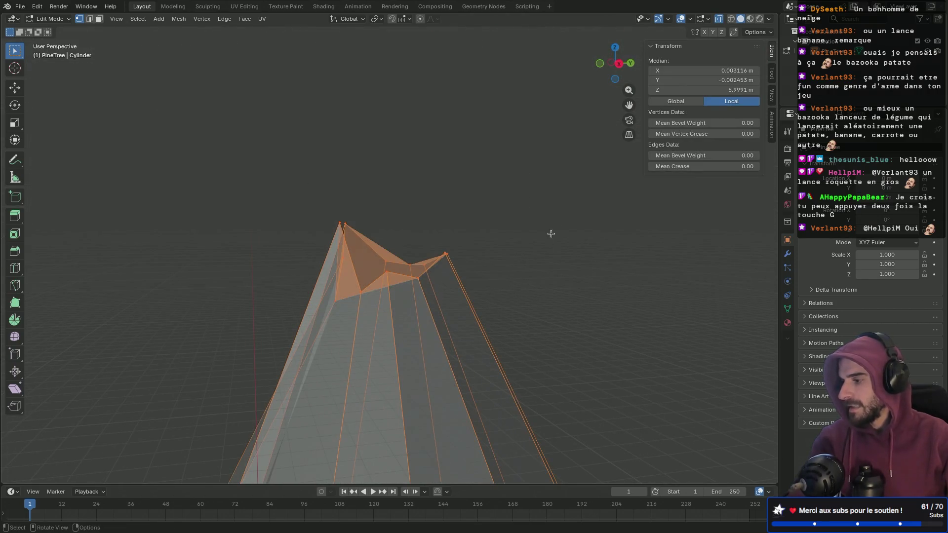
left_click(375, 20)
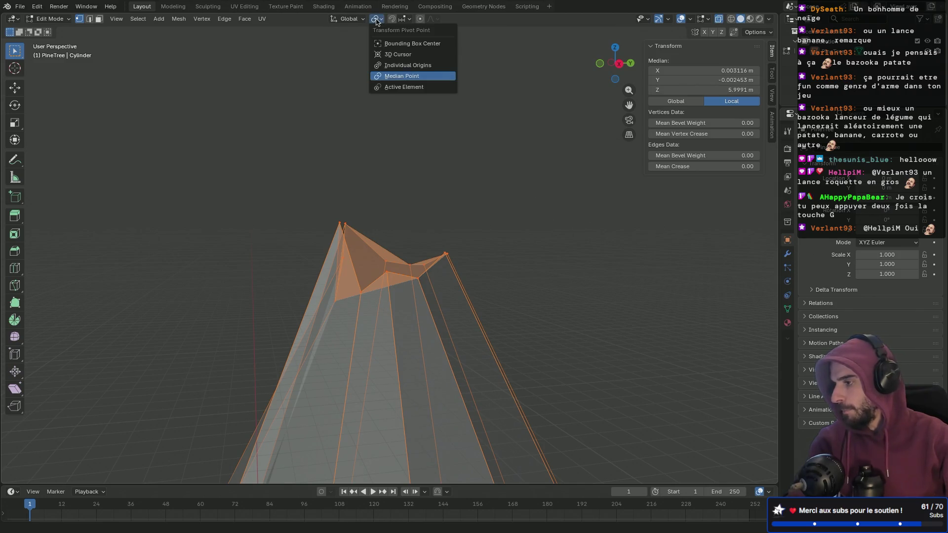
- Set the pivot to Individual Origins and test Median Z 6, toggling Global and Local
left_click(400, 66)
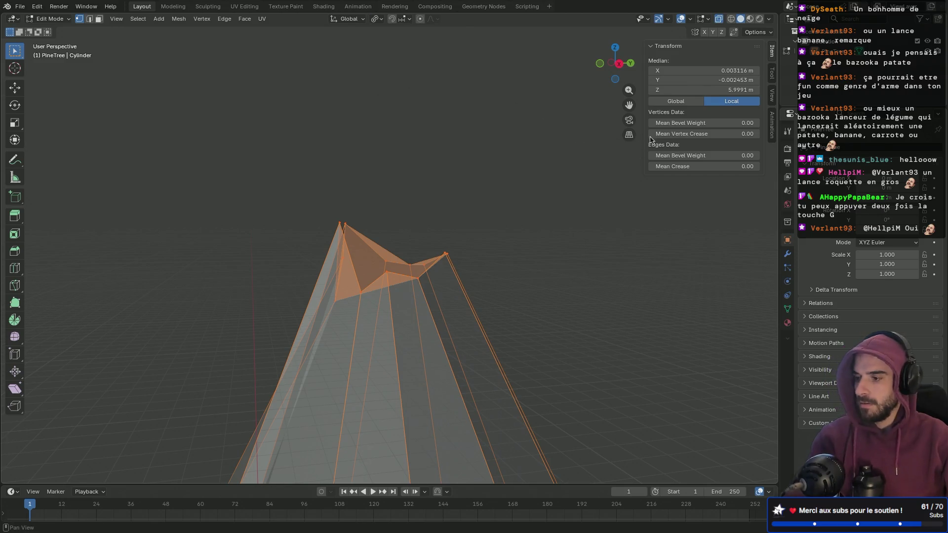
left_click(726, 89)
type("6")
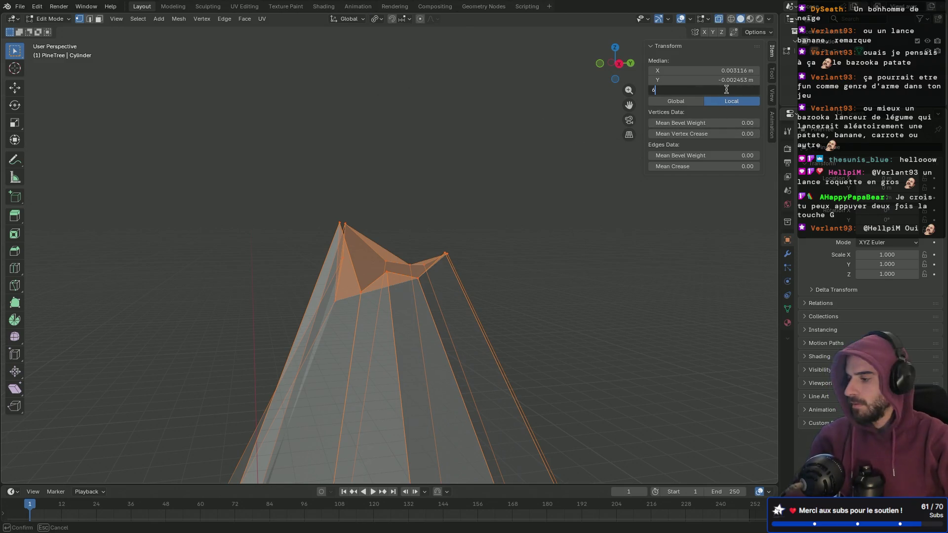
key("Escape")
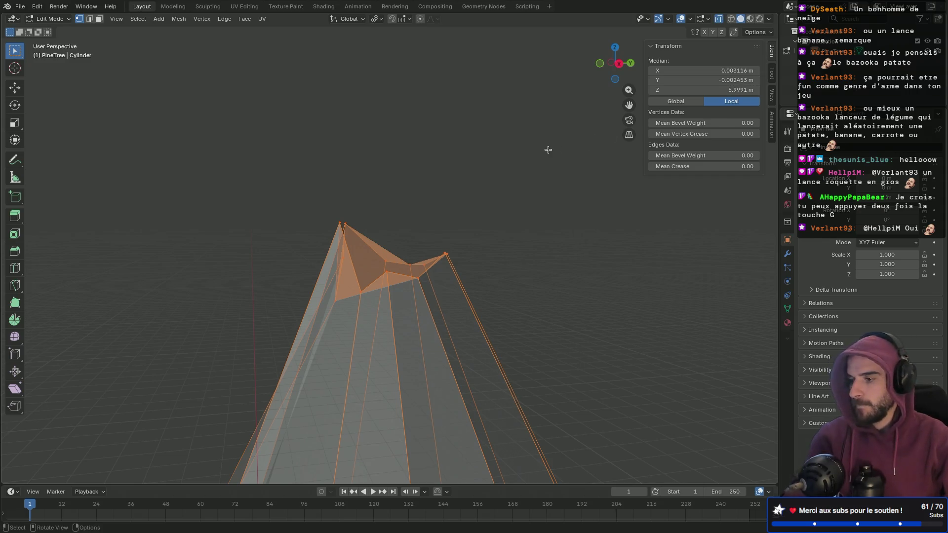
left_click(721, 88)
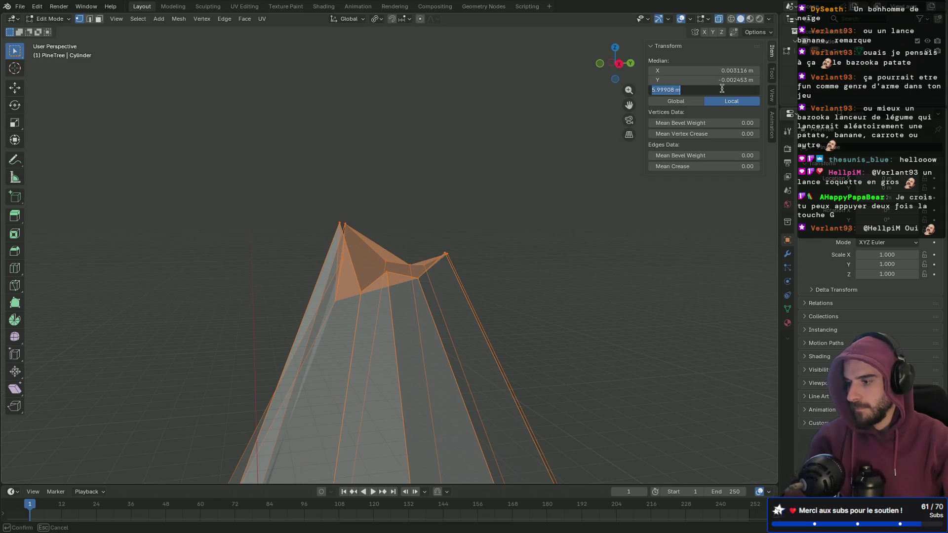
type("6")
key("Return")
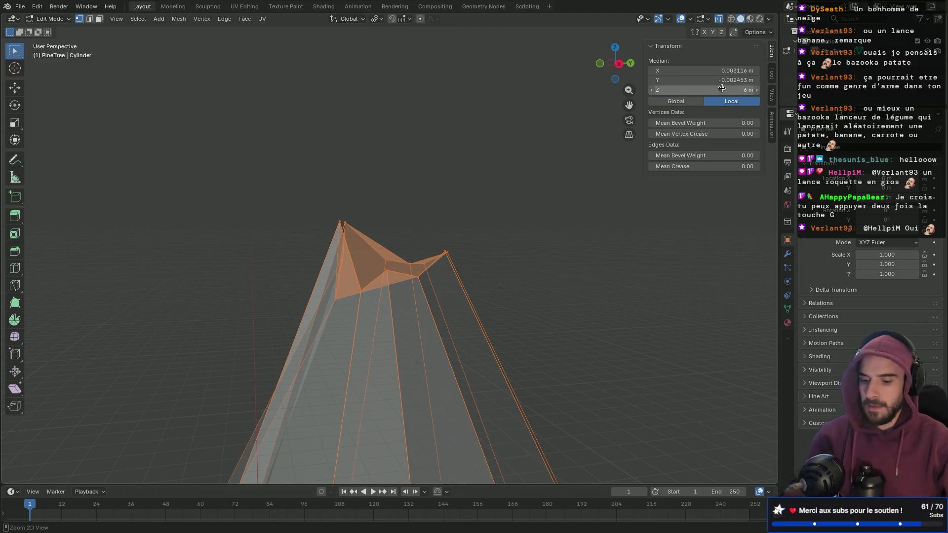
key("ctrl+z")
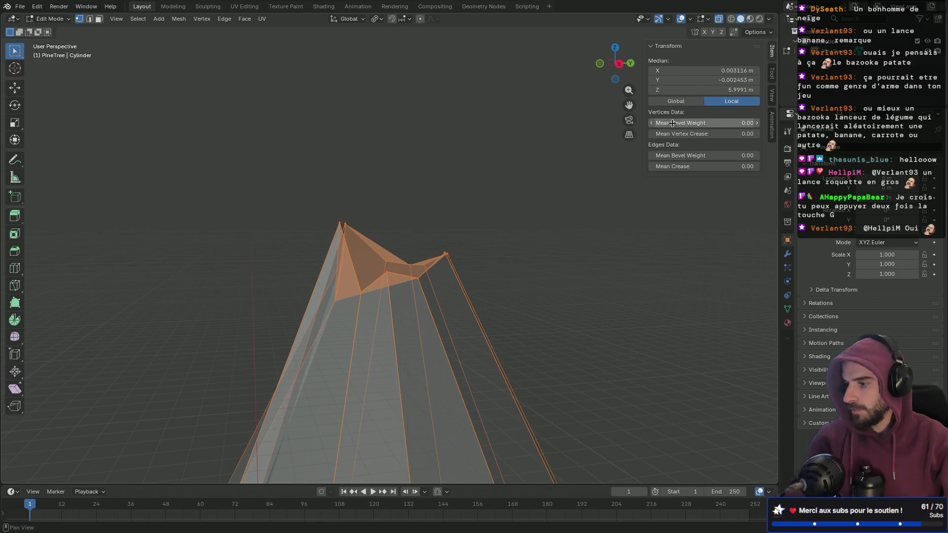
left_click(684, 101)
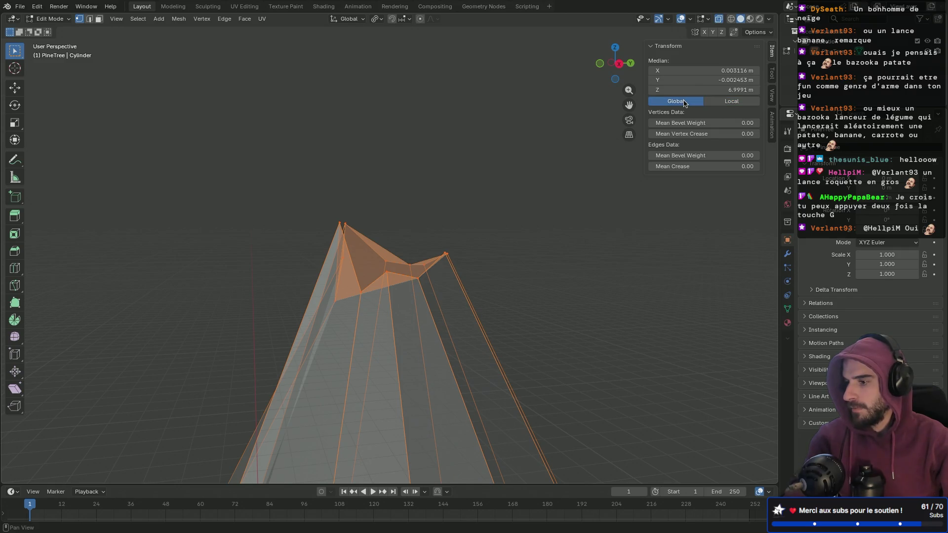
left_click(725, 101)
- Flatten the top cap to a single height by scaling it to zero on Z (sz0)
mouse_move(556, 186)
middle_mouse_down()
mouse_move(467, 211)
mouse_move(438, 260)
mouse_move(455, 303)
mouse_move(476, 257)
mouse_move(516, 220)
middle_mouse_up()
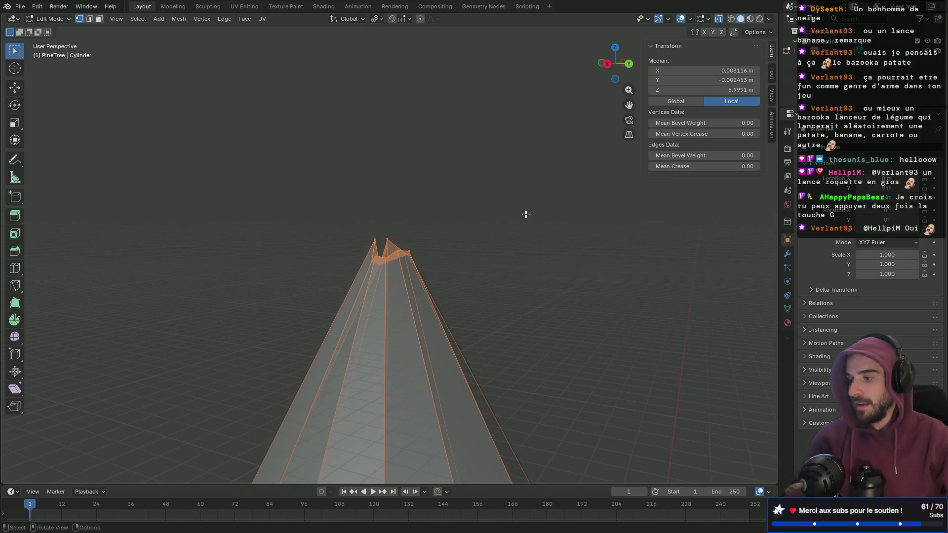
mouse_move(505, 263)
middle_mouse_down()
mouse_move(413, 296)
mouse_move(492, 262)
middle_mouse_up()
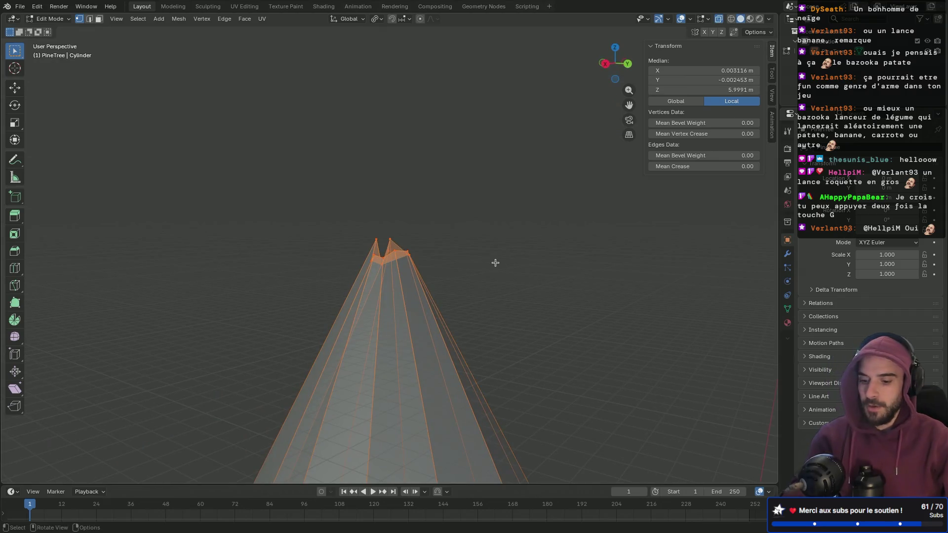
type("sz")
type("0")
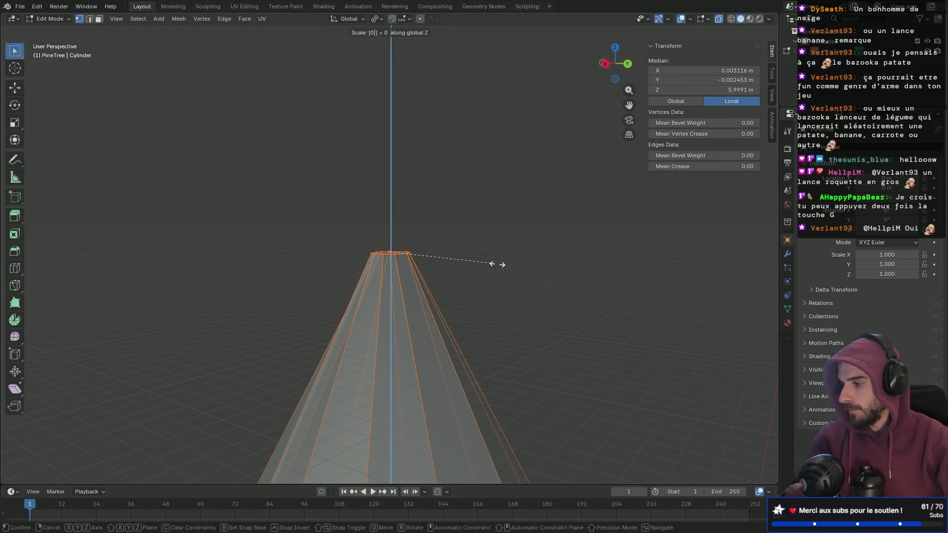
key("Return")
mouse_move(456, 208)
middle_mouse_down()
mouse_move(442, 163)
mouse_move(415, 266)
mouse_move(388, 276)
middle_mouse_up()
scroll(388, 276, "up", 3)
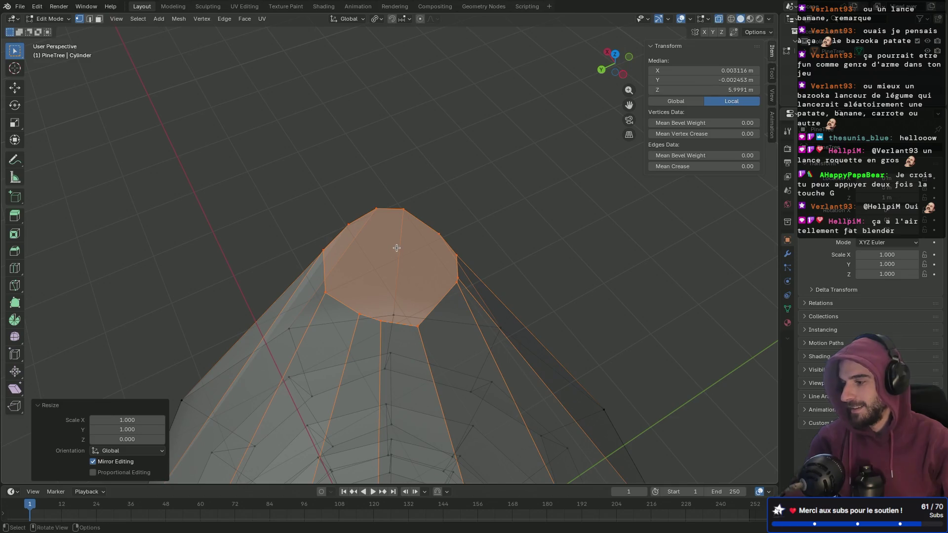
- Set the flat top ring's Median Z to 6 m and view the cone in Material Preview
left_click(728, 90)
type("6")
key("Return")
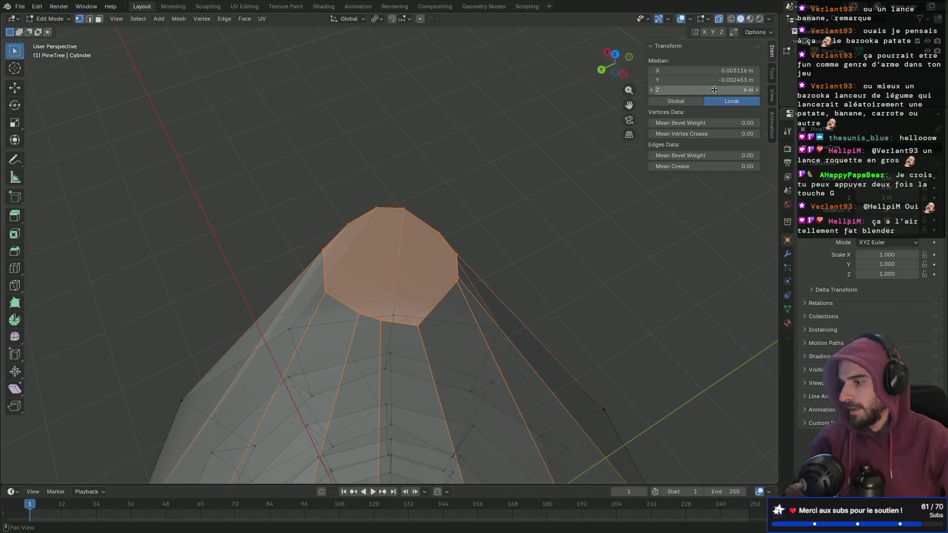
mouse_move(629, 120)
left_mouse_down()
mouse_move(542, 164)
mouse_move(499, 235)
left_mouse_up()
mouse_move(499, 235)
middle_mouse_down()
mouse_move(457, 271)
mouse_move(444, 256)
mouse_move(562, 271)
mouse_move(529, 217)
mouse_move(435, 273)
middle_mouse_up()
scroll(447, 257, "up", 2)
scroll(435, 273, "down", 3)
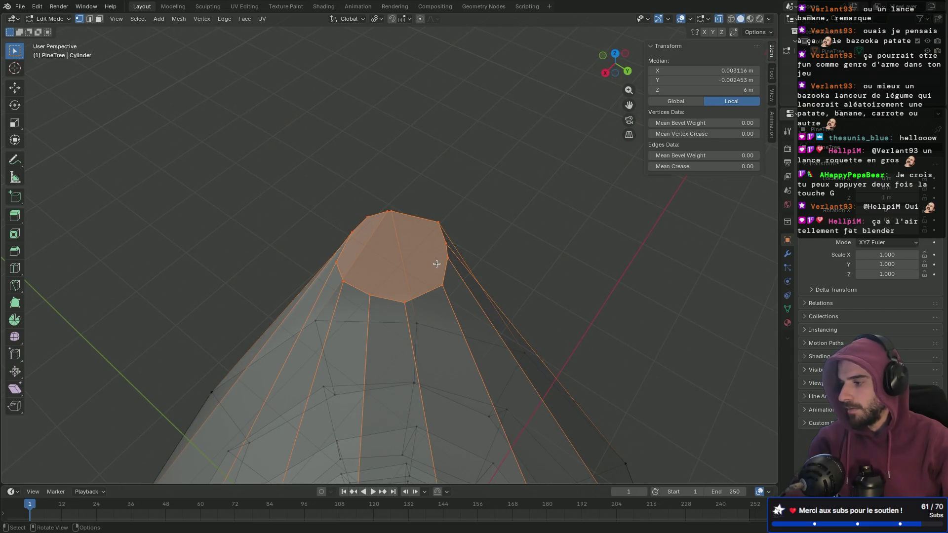
left_click(749, 19)
mouse_move(533, 215)
middle_mouse_down()
mouse_move(446, 158)
mouse_move(466, 217)
mouse_move(501, 251)
mouse_move(442, 273)
mouse_move(311, 265)
mouse_move(413, 274)
middle_mouse_up()
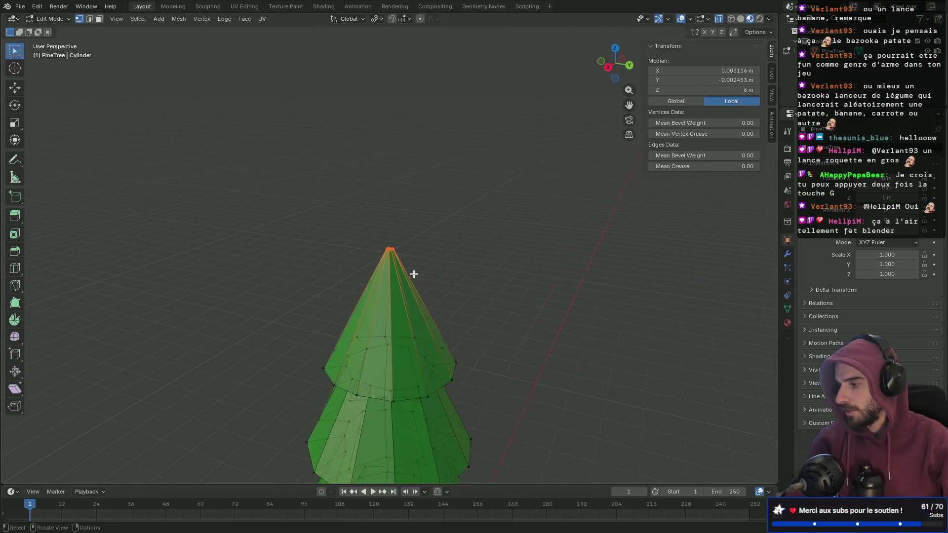
- Check the cone in Rendered shading, return to Solid shading, and save PineTree.blend
scroll(414, 274, "up", 3)
left_click(759, 19)
mouse_move(533, 197)
middle_mouse_down()
mouse_move(641, 163)
mouse_move(681, 129)
middle_mouse_up()
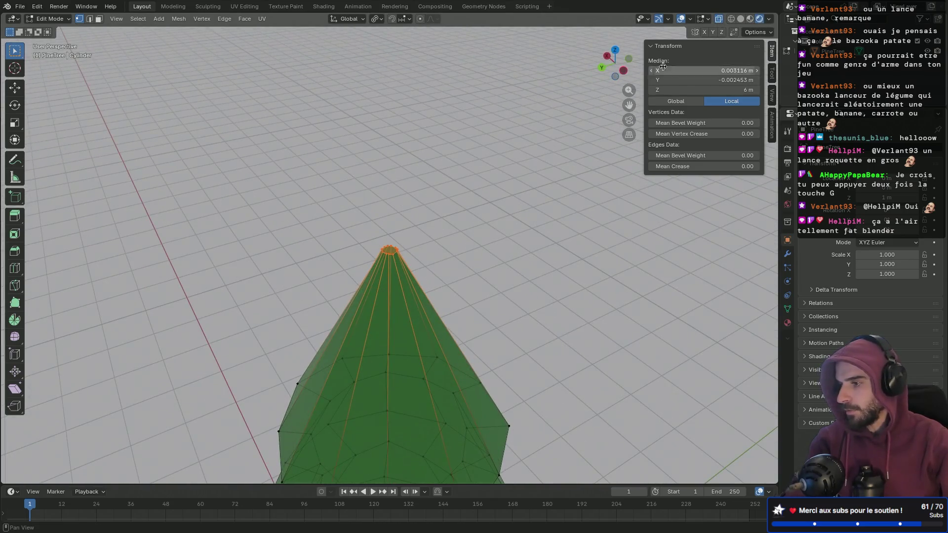
left_click(740, 19)
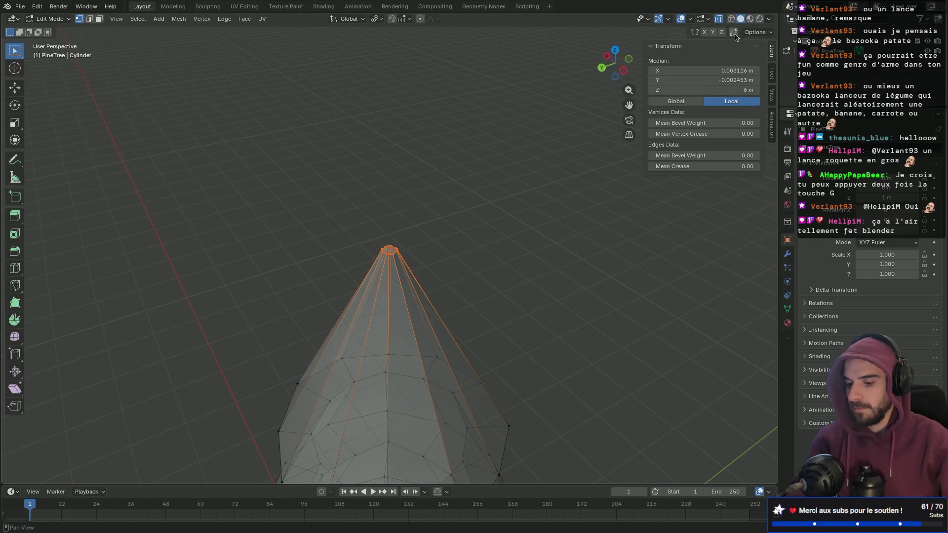
key("ctrl+s")
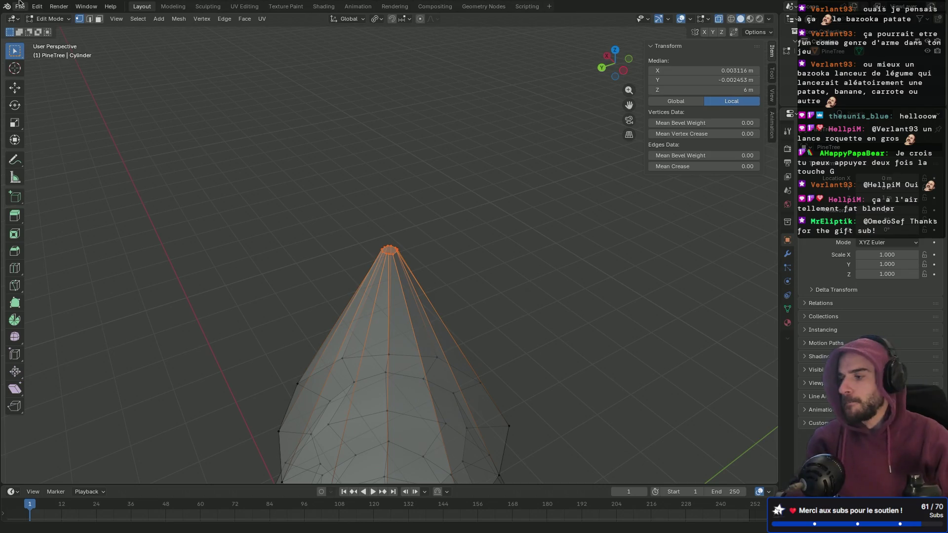
- Export the pine tree as a glTF 2.0 file from the File menu
left_click(20, 7)
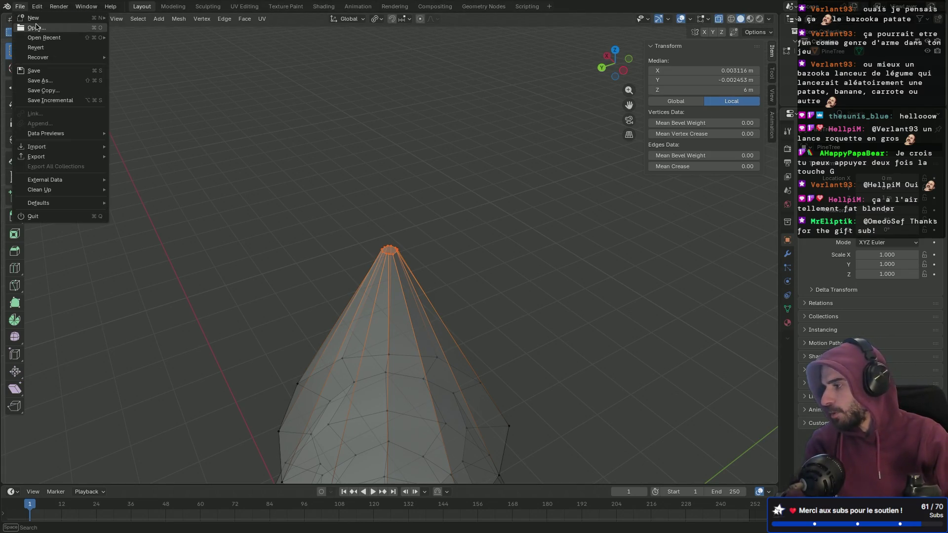
mouse_move(50, 157)
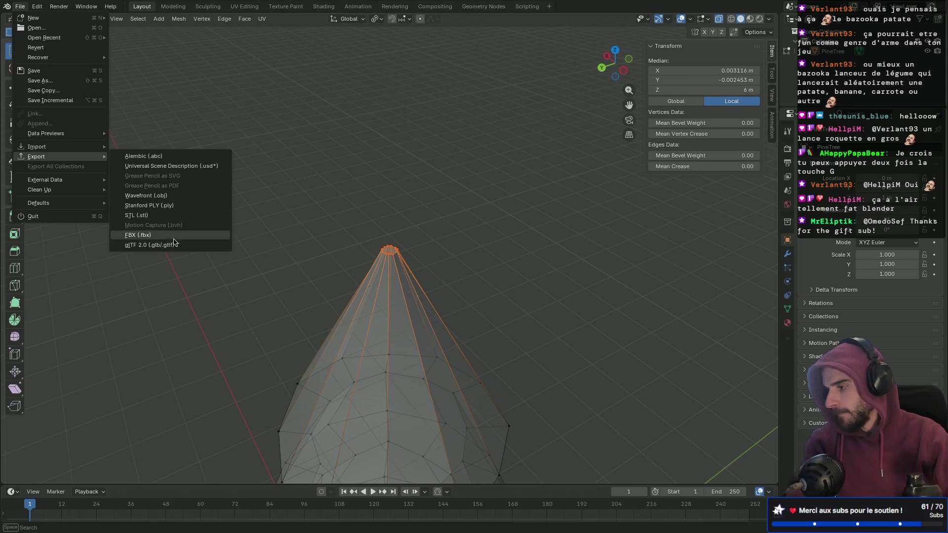
left_click(207, 244)
left_click(537, 348)
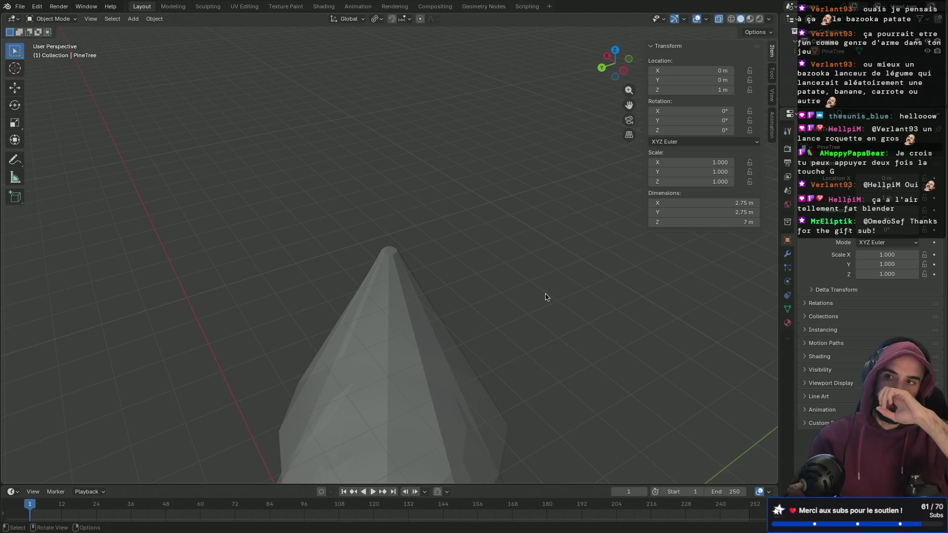
- Open the most recent file, a scene holding just a cube and camera
left_click(27, 6)
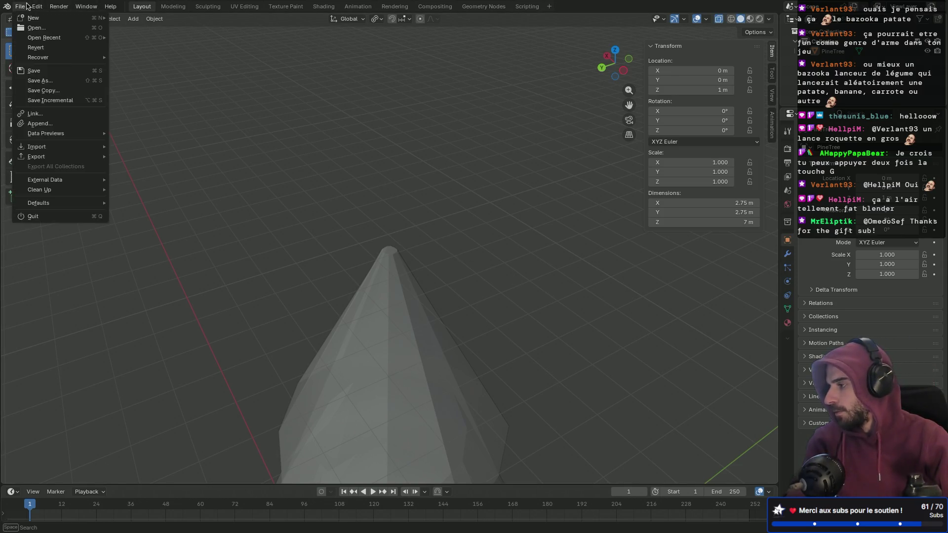
mouse_move(44, 38)
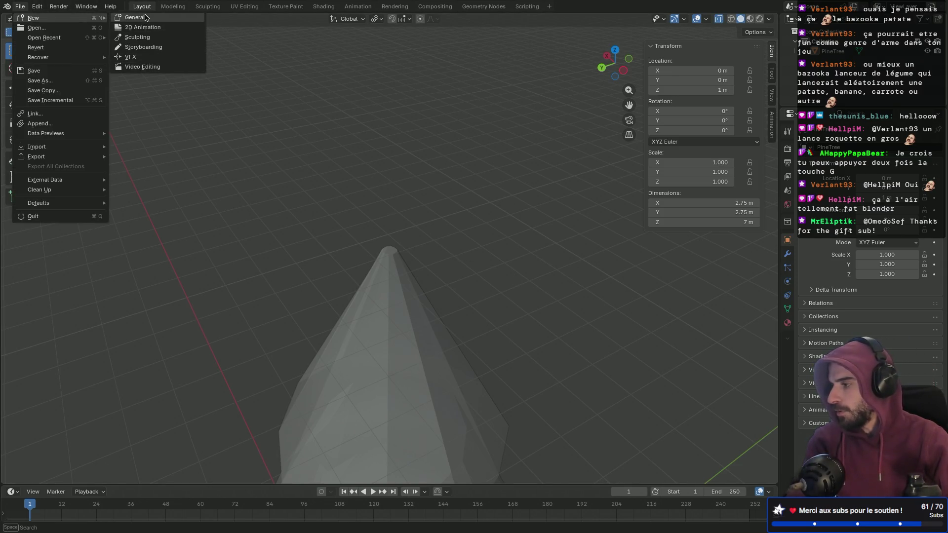
left_click(146, 16)
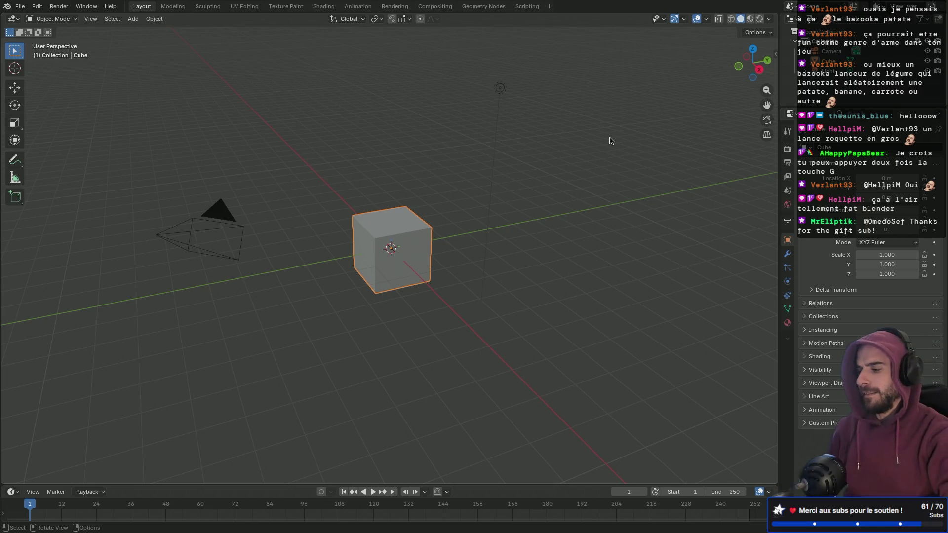
key("super+Tab")
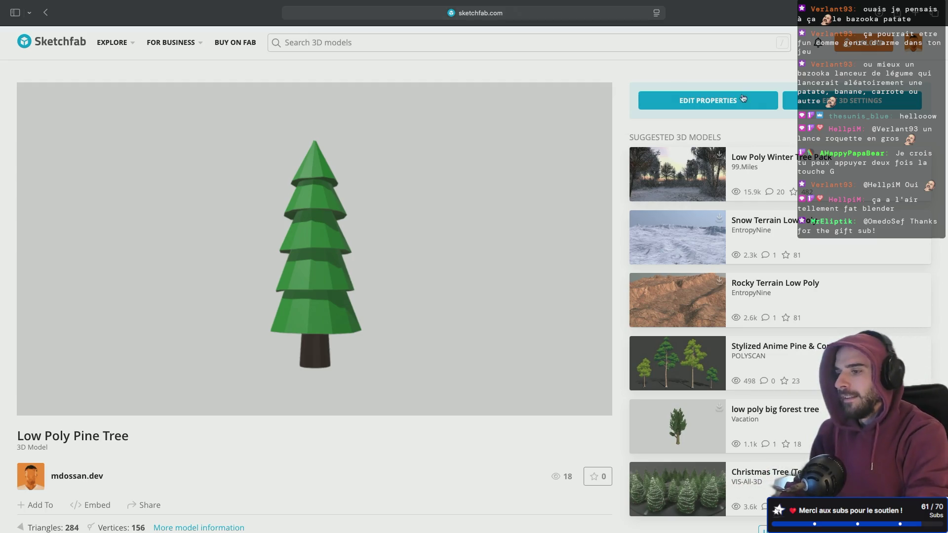
- Search Google in a new tab for 'taille moyenne banane', finding 18 to 20 cm
left_click(922, 12)
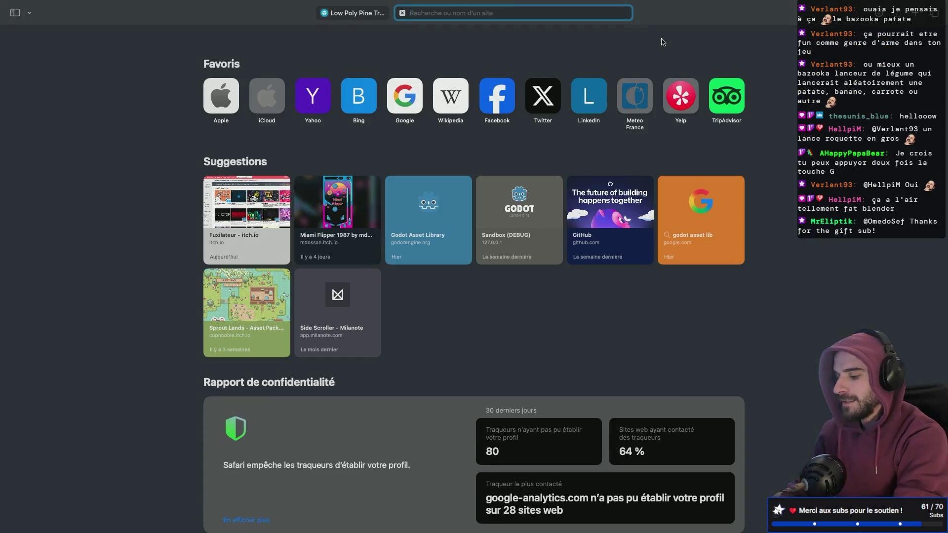
type("taille")
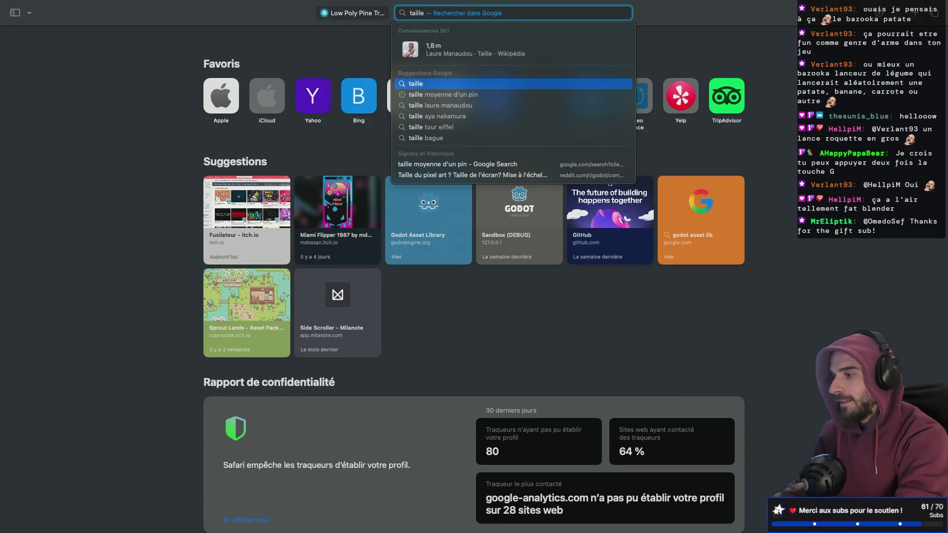
type(" moyenne ba")
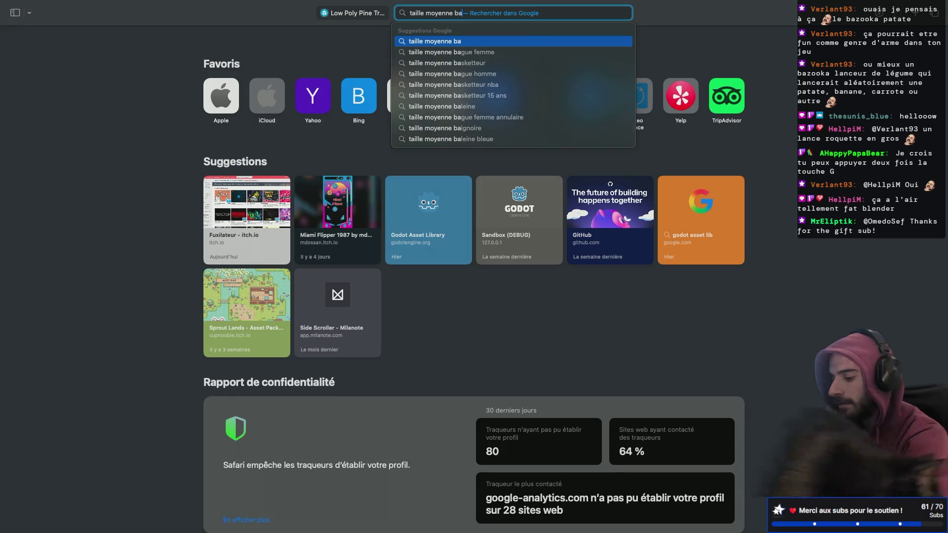
type("nane")
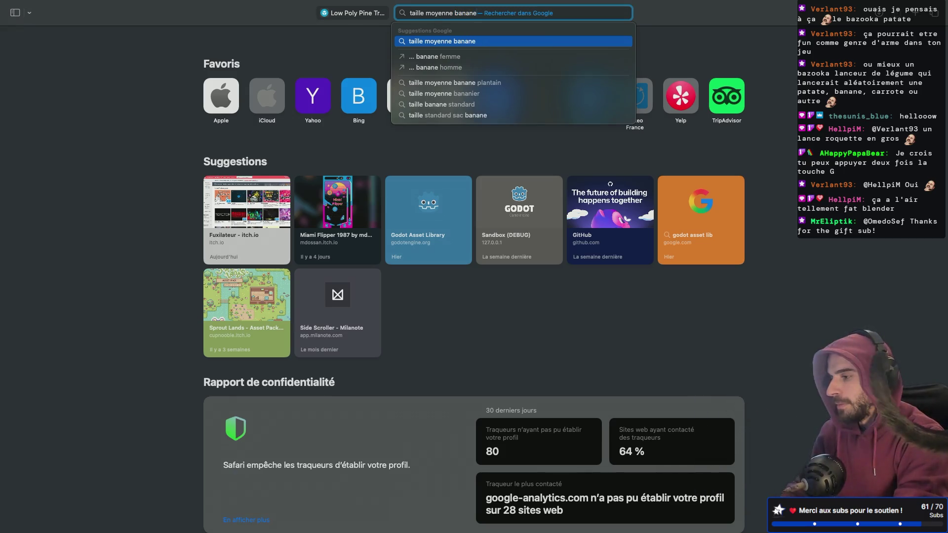
key("Return")
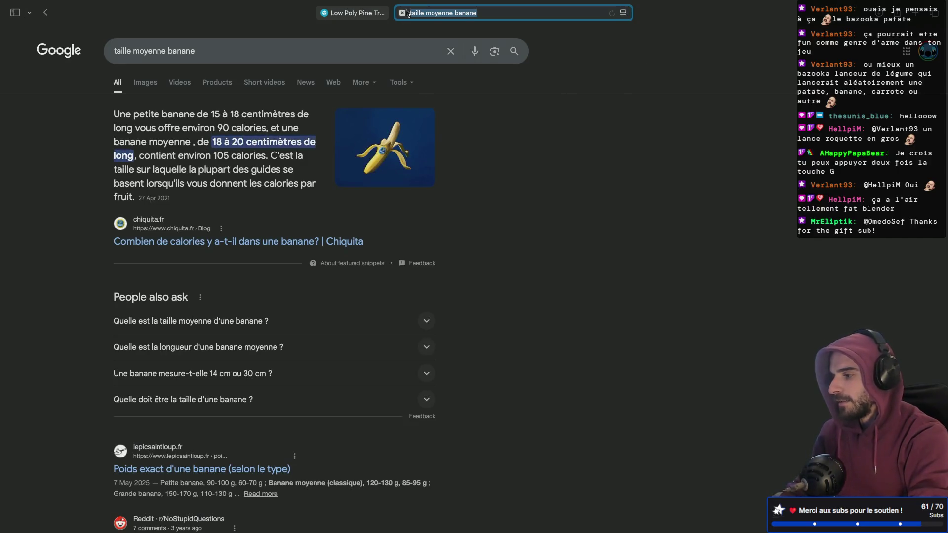
- Return to the Sketchfab pine tree tab, then back to Blender
left_click(338, 16)
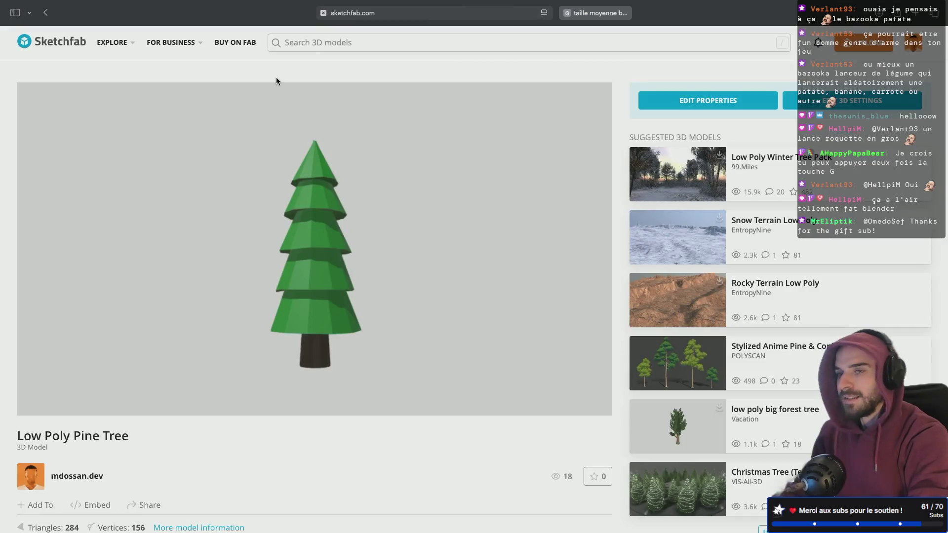
key("super+Tab")
key("ctrl+Right")
key("ctrl+Right")
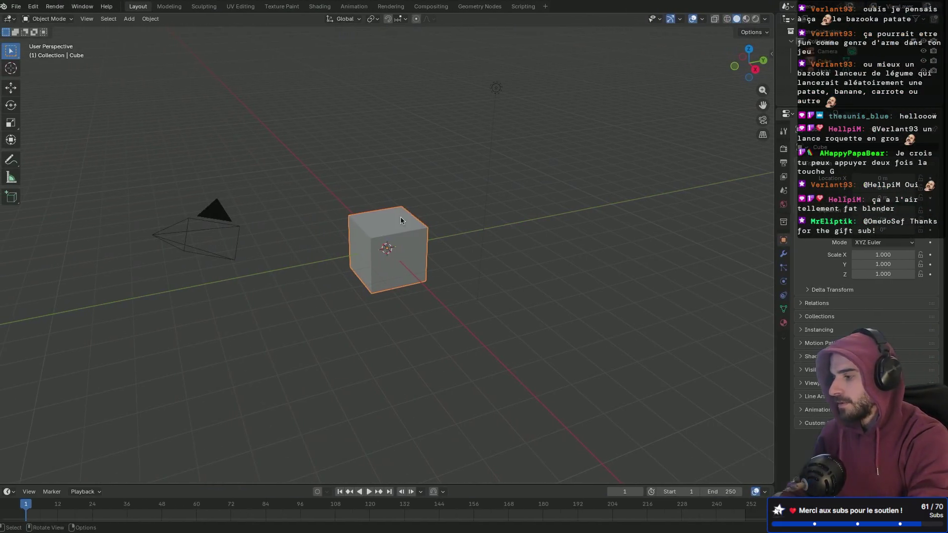
- Select the default cube, test moving it with G, then delete it from the scene
scroll(348, 232, "up", 4)
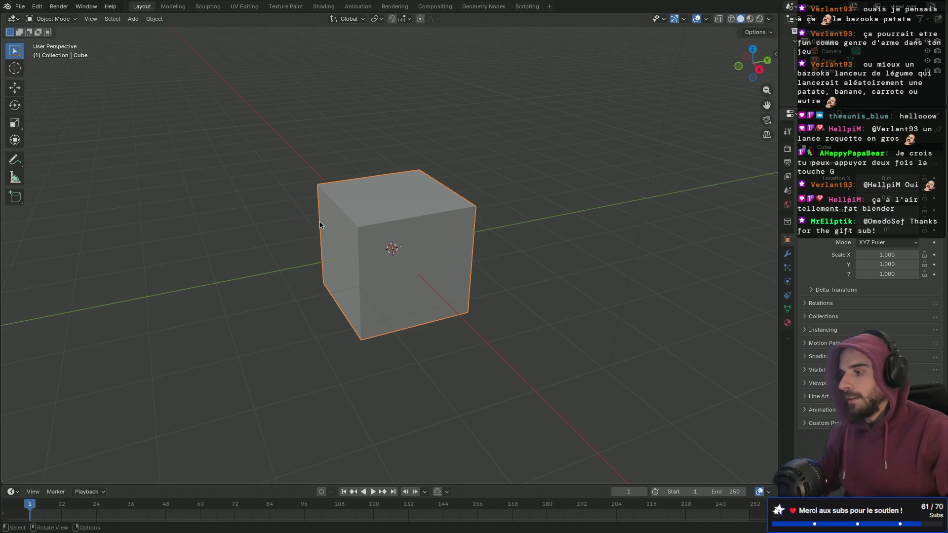
left_click(422, 282)
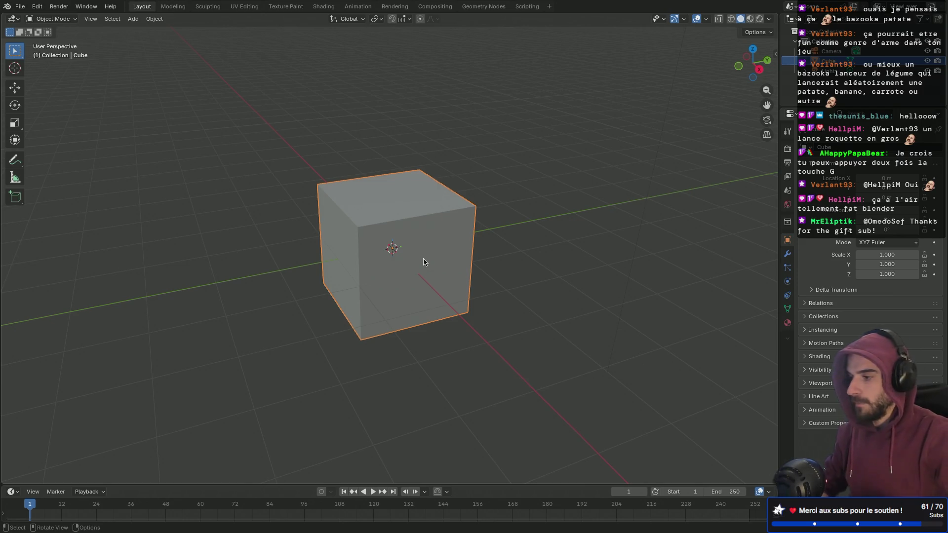
middle_click_drag(319, 281, 352, 280)
key("c")
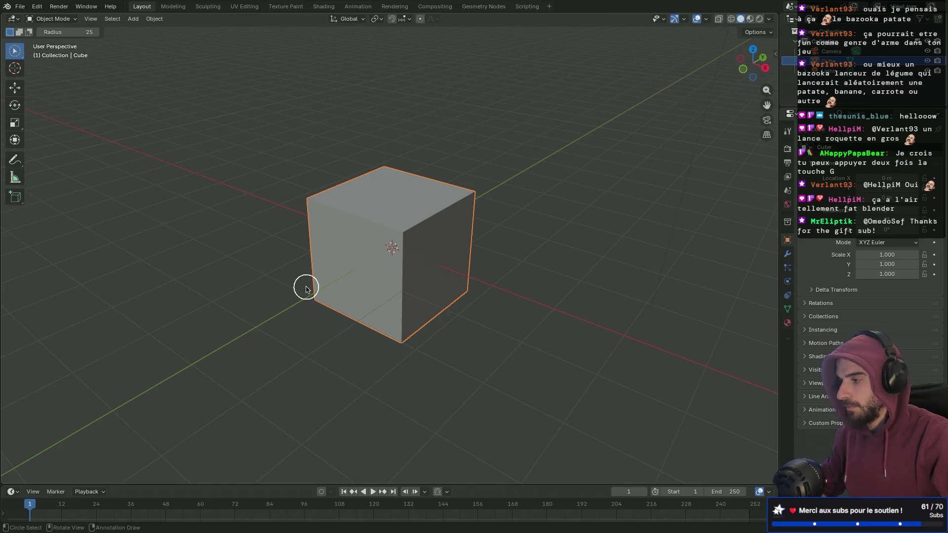
left_click_drag(14, 52, 68, 74)
left_click_drag(205, 187, 298, 296)
left_click(344, 255)
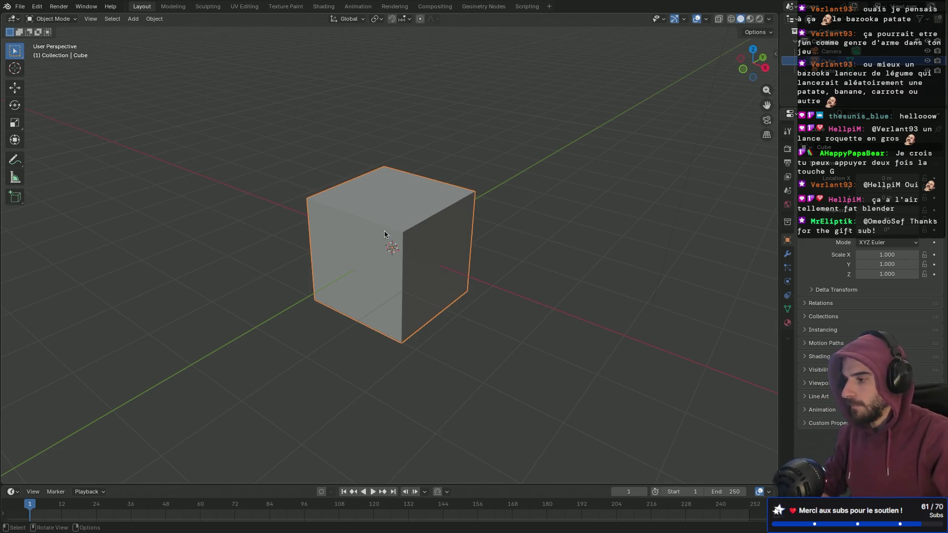
key("g")
left_click(407, 231)
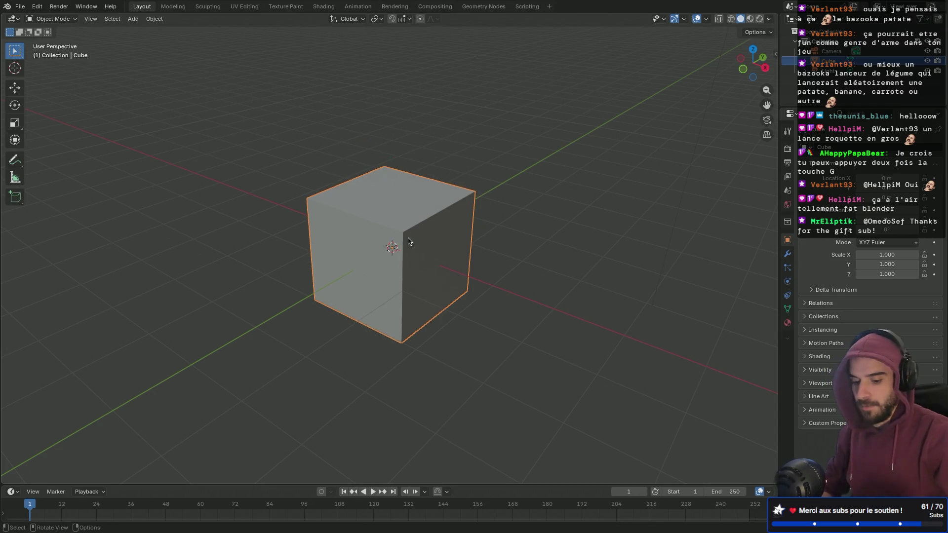
key("Delete")
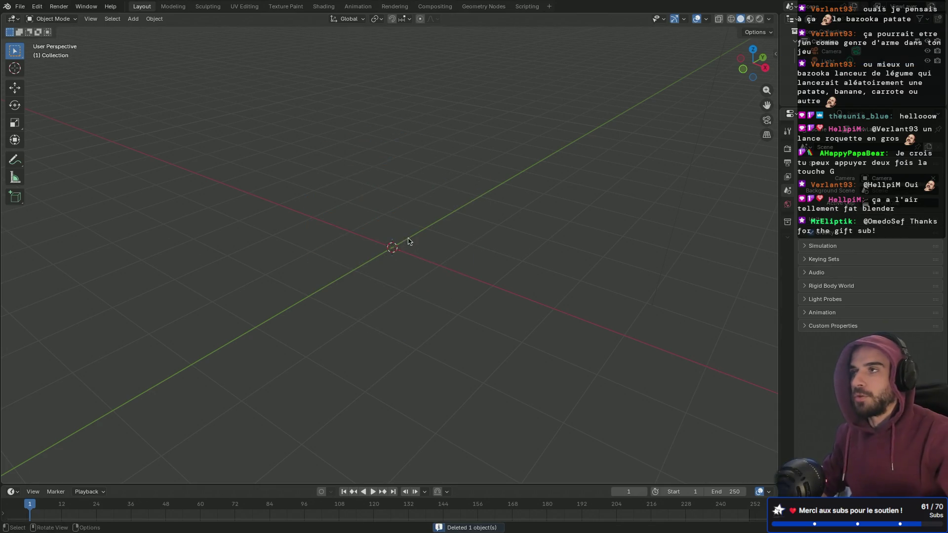
mouse_move(474, 275)
middle_mouse_down()
mouse_move(380, 260)
mouse_move(417, 271)
middle_mouse_up()
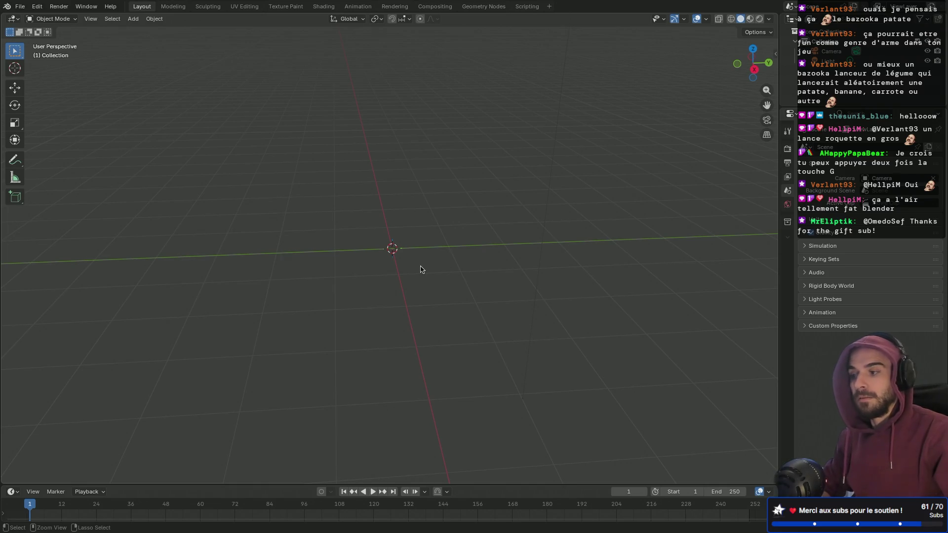
- Open the Shift+A add menu and show the Mesh primitives submenu
right_click(420, 270)
key("Escape")
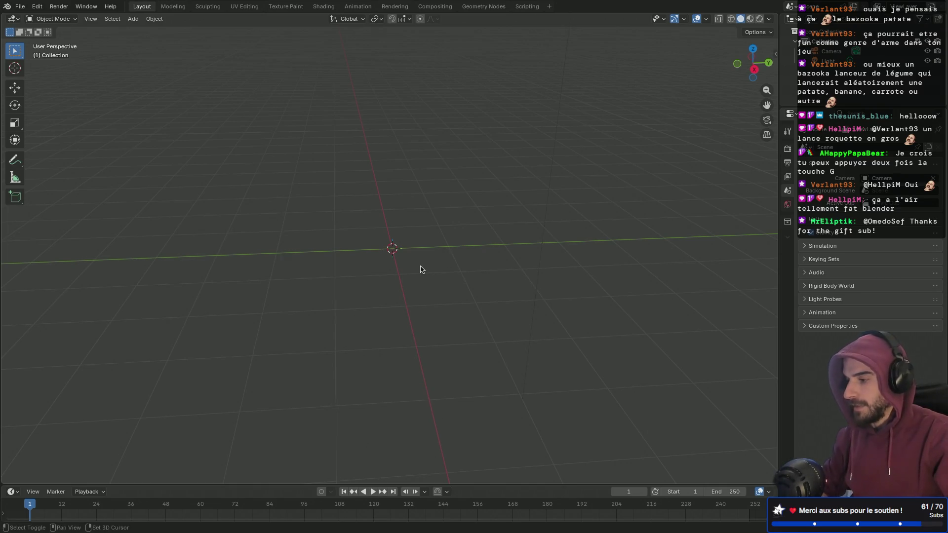
key("shift+a")
mouse_move(416, 283)
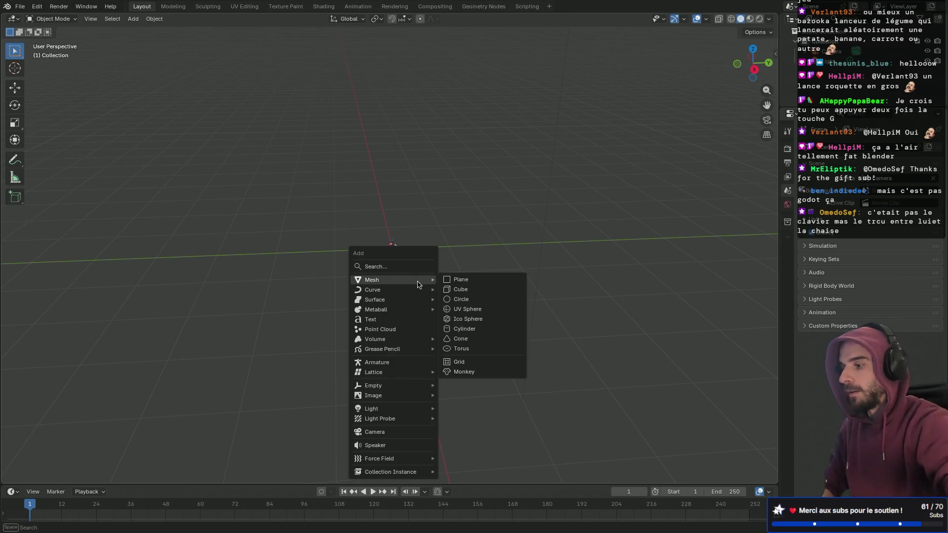
- Add a cylinder mesh with 8 vertices set in the redo panel
left_click(464, 328)
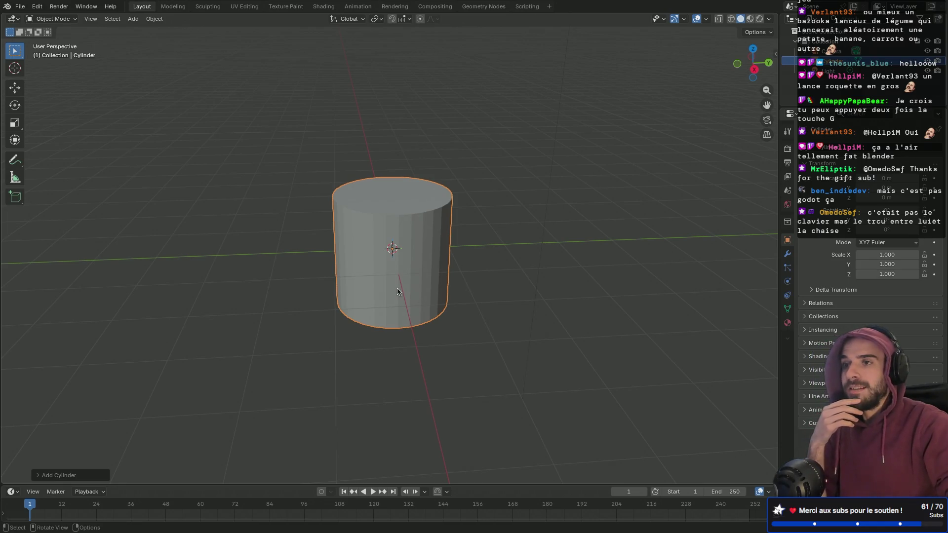
left_click(36, 476)
left_click(127, 360)
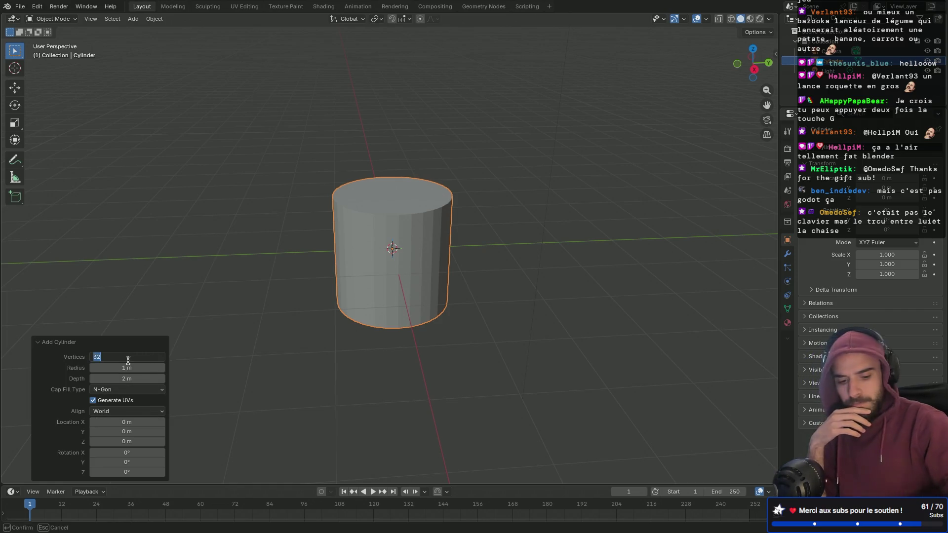
type("8")
key("Return")
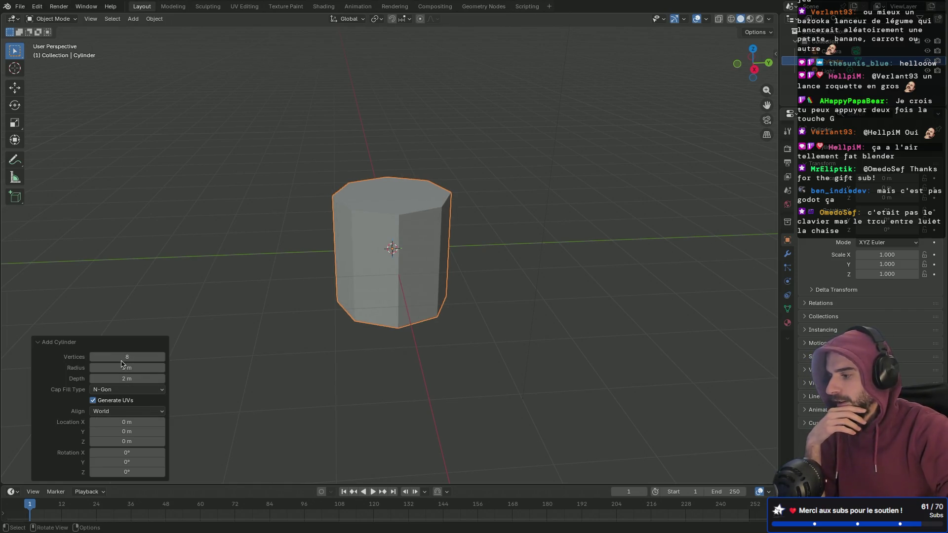
mouse_move(229, 225)
middle_mouse_down()
mouse_move(355, 221)
mouse_move(288, 223)
middle_mouse_up()
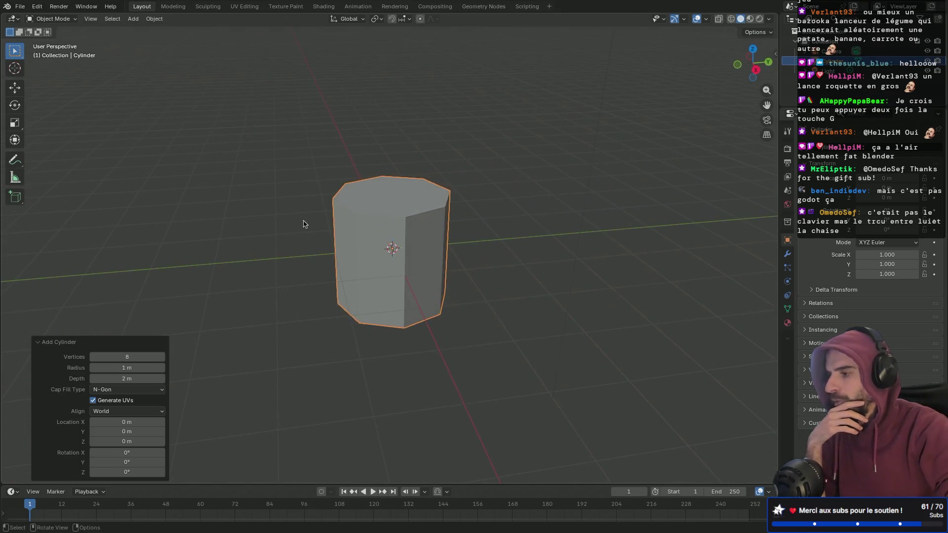
scroll(303, 223, "down", 2)
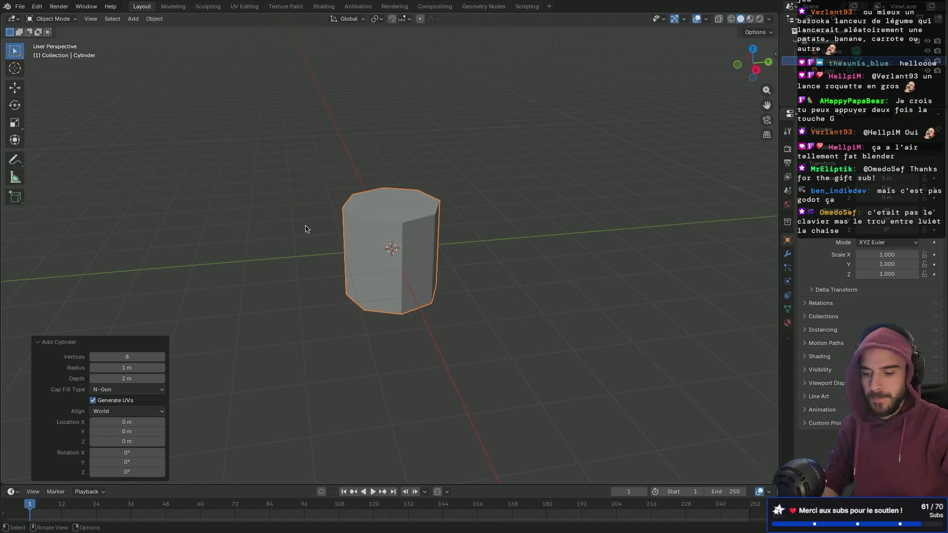
- In front orthographic view, raise the cylinder about 1 m along Z so its base sits on the ground
key("KP_1")
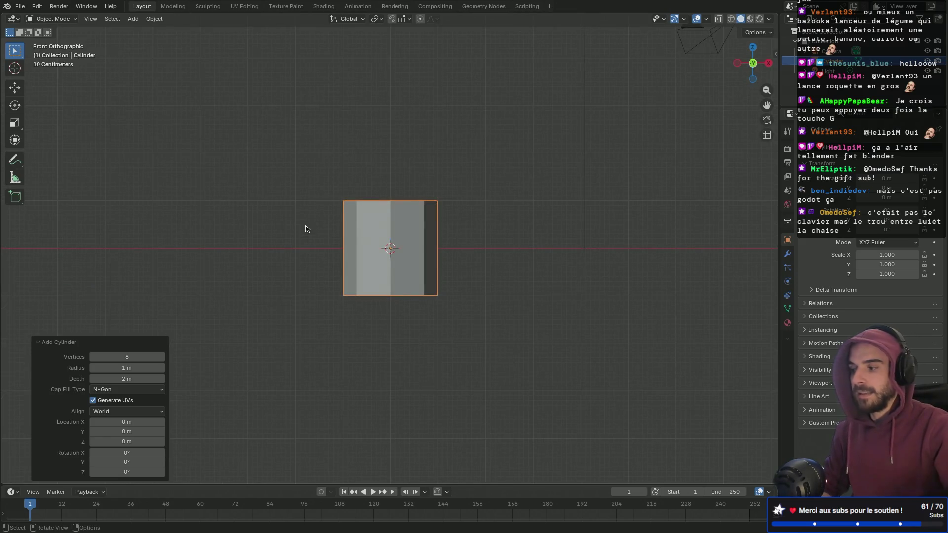
right_click(689, 155)
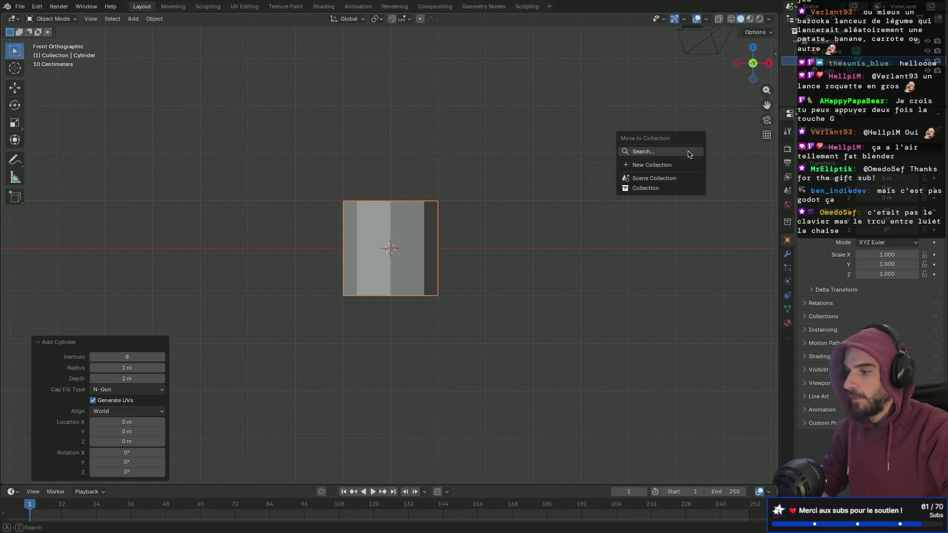
key("Escape")
key("n")
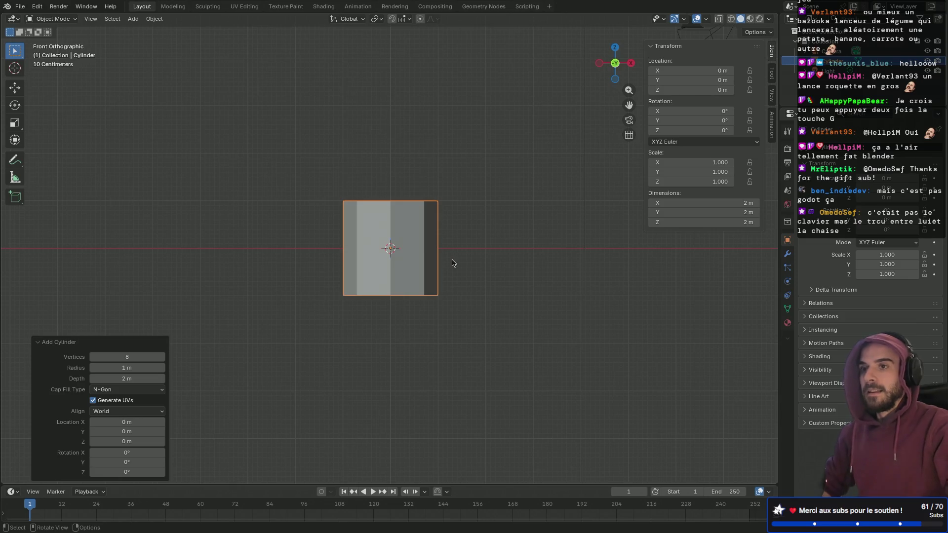
scroll(443, 266, "up", 4)
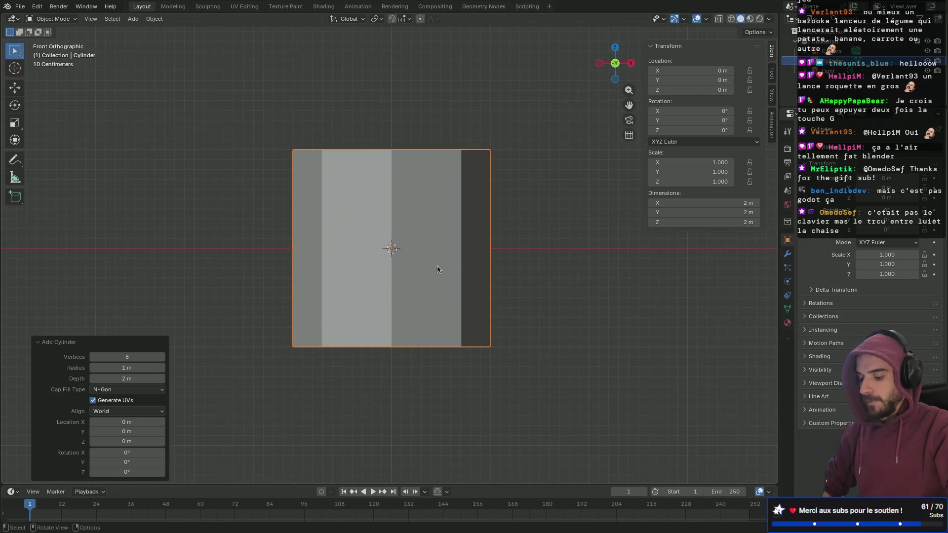
key("g")
key("z")
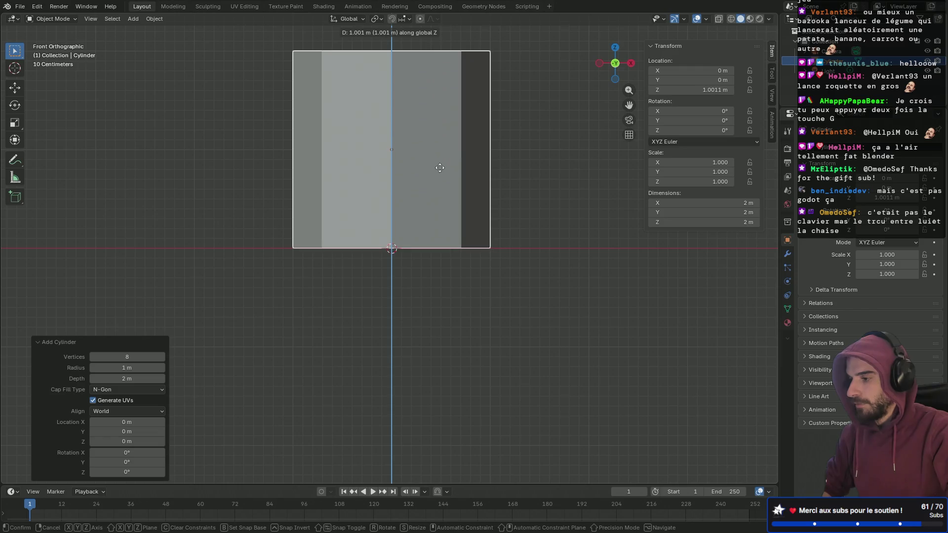
left_click(440, 168)
middle_click_drag(448, 191, 461, 263, "shift")
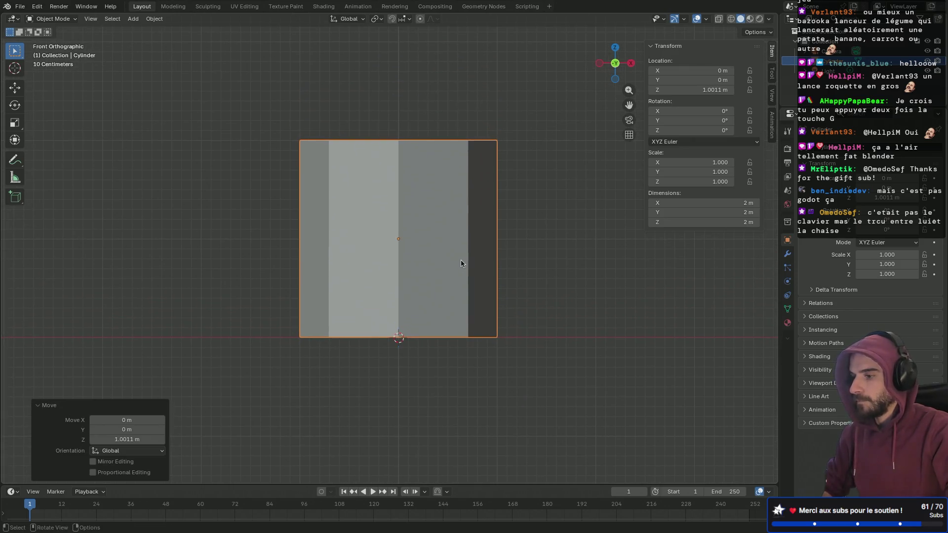
key("Tab")
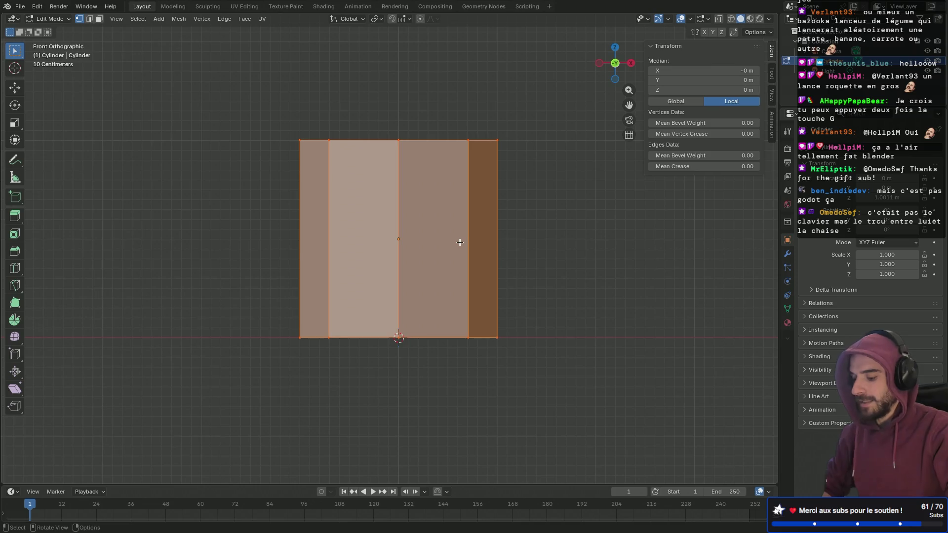
- Select the cylinder's top vertices in X-ray and lower them 1.126 m along Z
key("alt+z")
left_click_drag(256, 97, 552, 199)
middle_click_drag(552, 199, 451, 223)
key("KP_1")
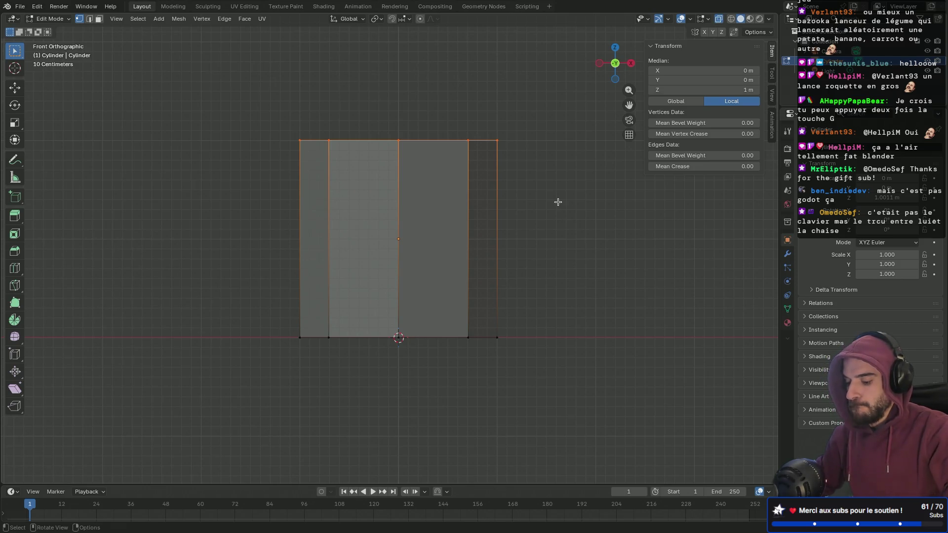
key("g")
key("z")
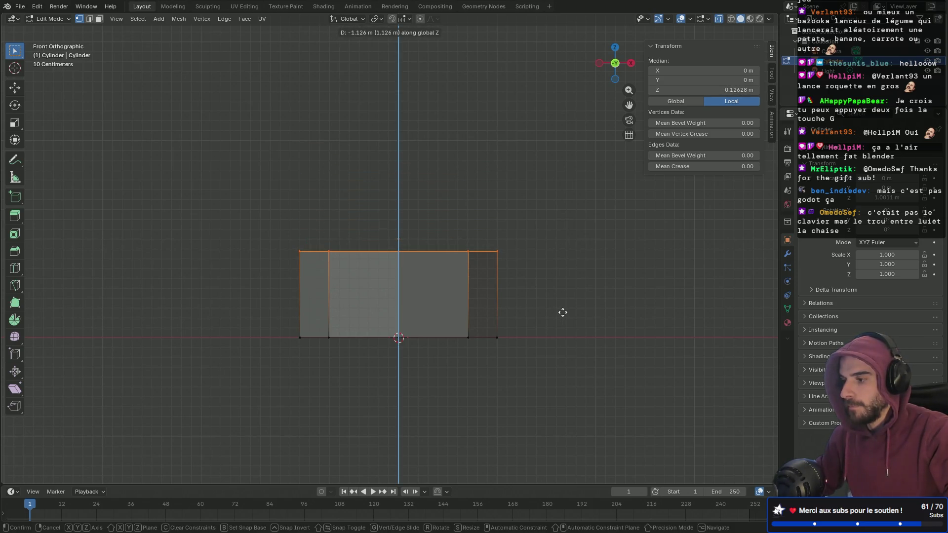
left_click(563, 313)
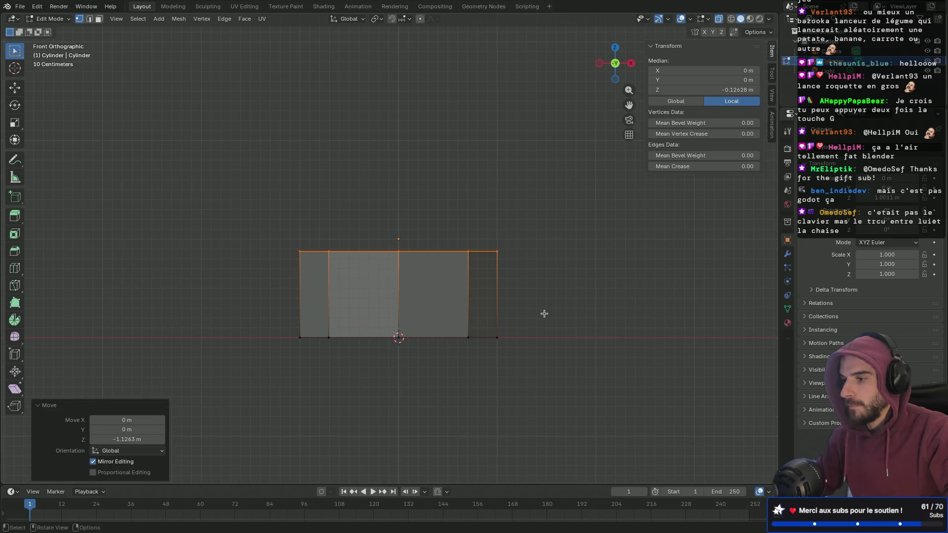
key("Tab")
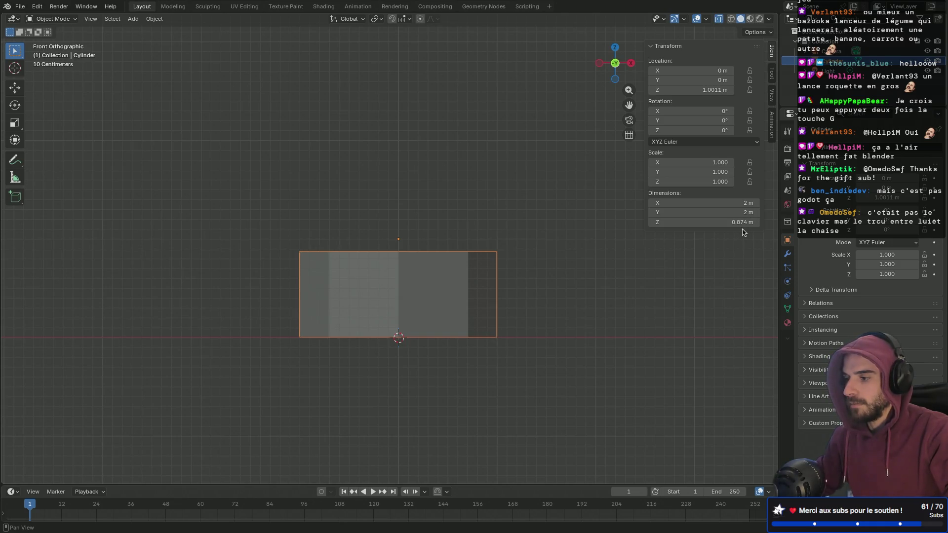
- Reselect the whole cylinder and scale it down to 0.293
left_click(318, 239)
left_click_drag(265, 228, 563, 410)
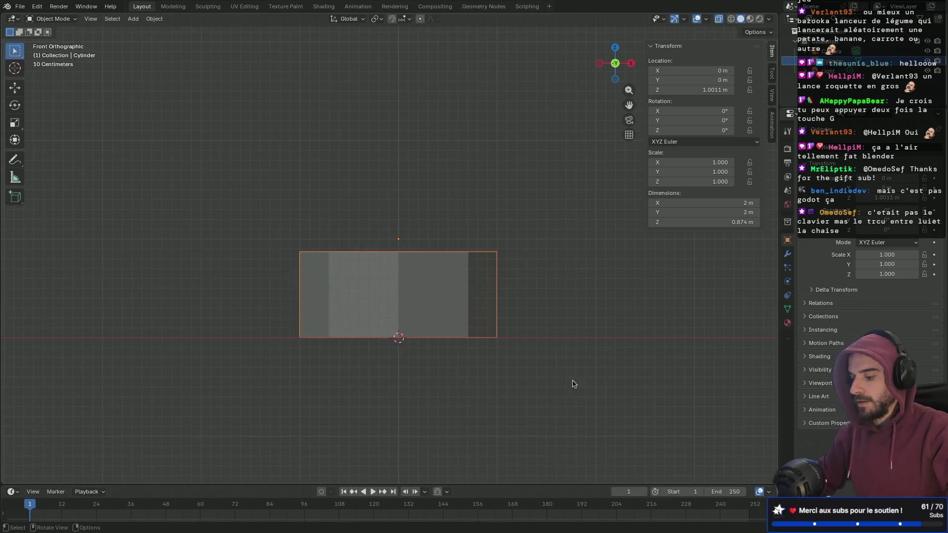
key("s")
left_click(475, 309)
- Lower the shrunken cylinder along Z in two small downward adjustments
key("g")
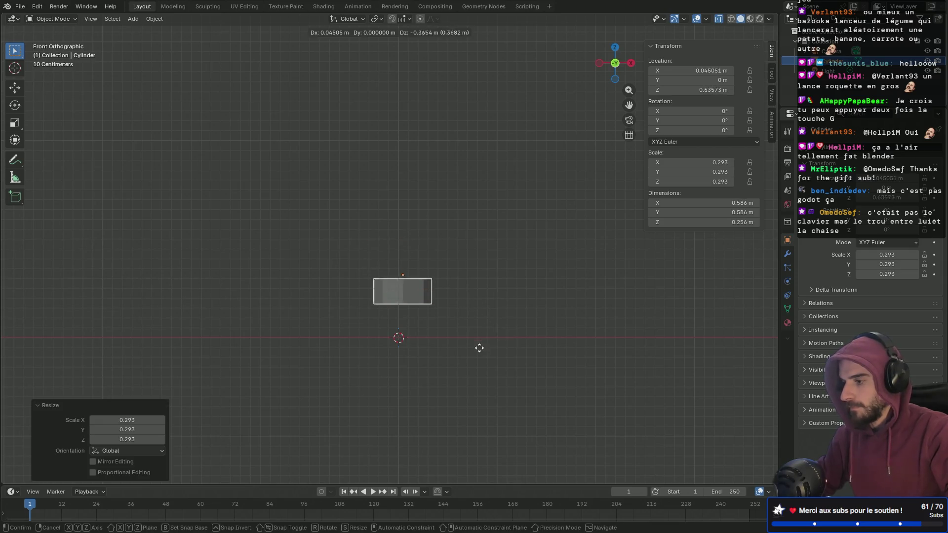
key("z")
left_click(468, 374)
scroll(428, 369, "up", 5)
middle_click_drag(429, 368, 428, 186, "shift")
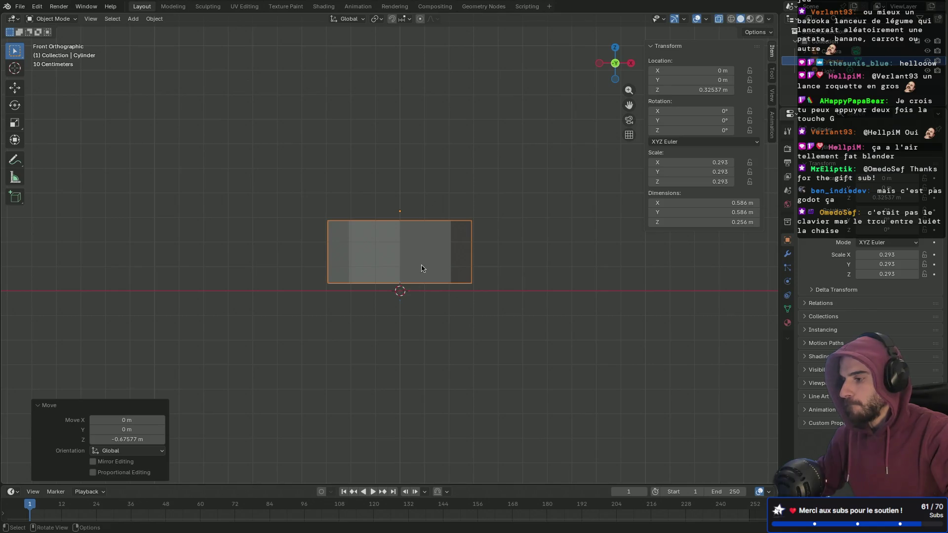
scroll(421, 267, "up", 5)
key("g")
key("z")
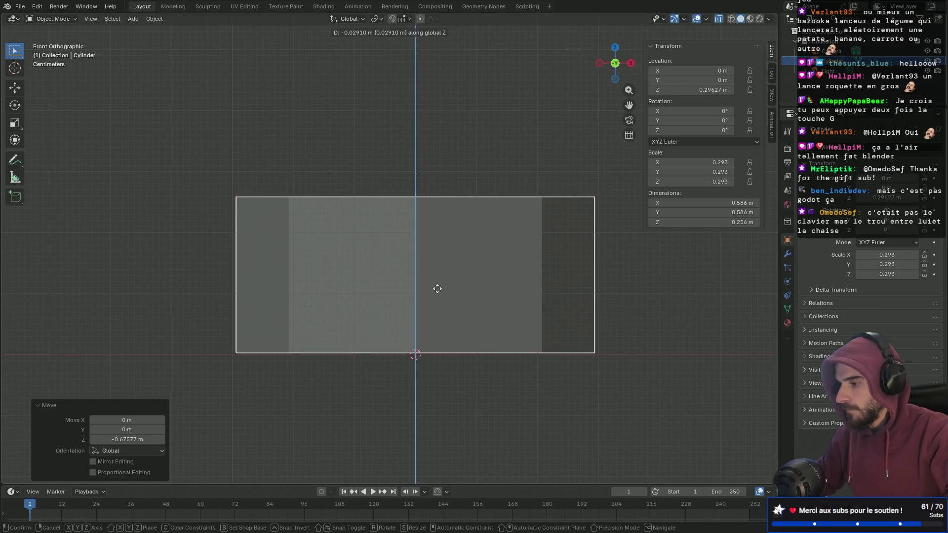
left_click(438, 291)
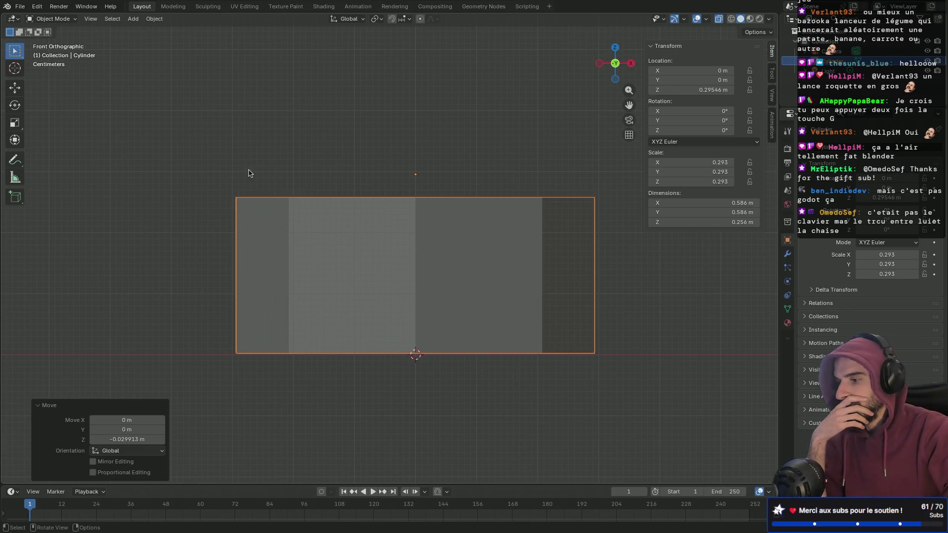
- Nudge the cylinder back up along Z, then halve its height with sz0.5
mouse_move(200, 147)
left_mouse_down()
mouse_move(594, 408)
mouse_move(661, 443)
mouse_move(651, 431)
left_mouse_up()
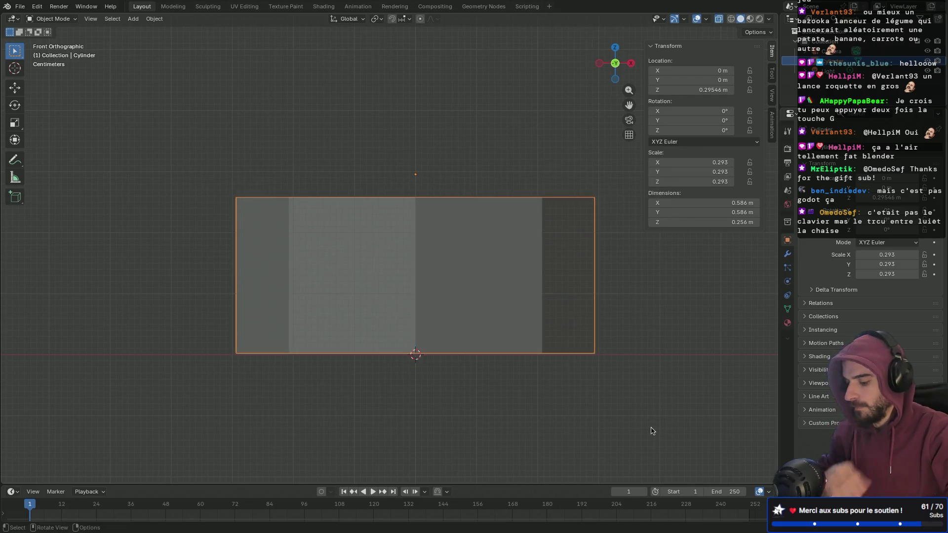
key("g")
key("z")
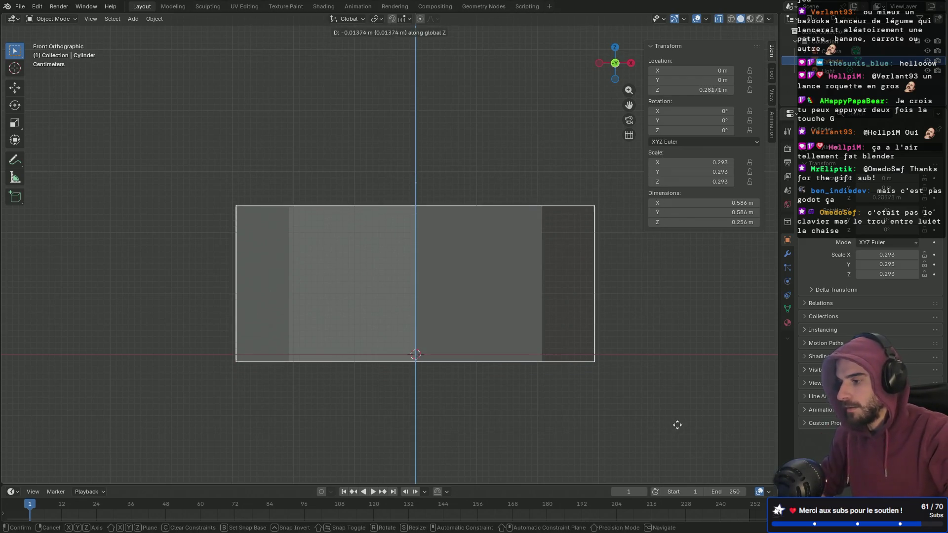
left_click(675, 422)
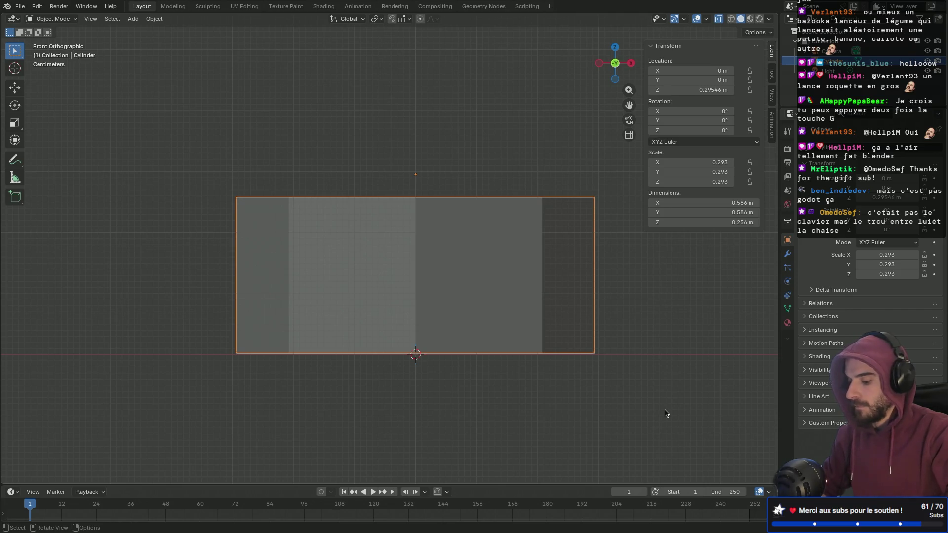
type("sz")
type("0.5")
key("Return")
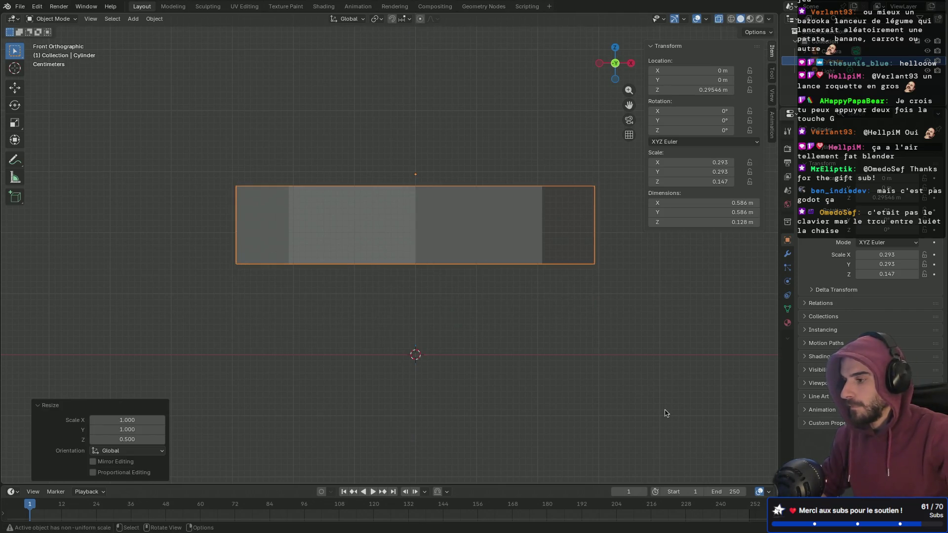
- Move the flattened cylinder vertically to seat it on the ground
key("g")
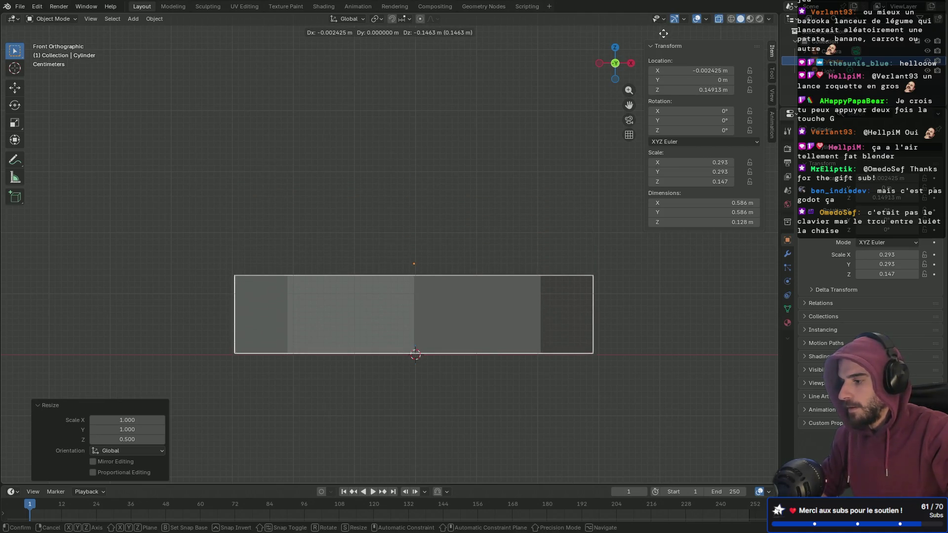
key("z")
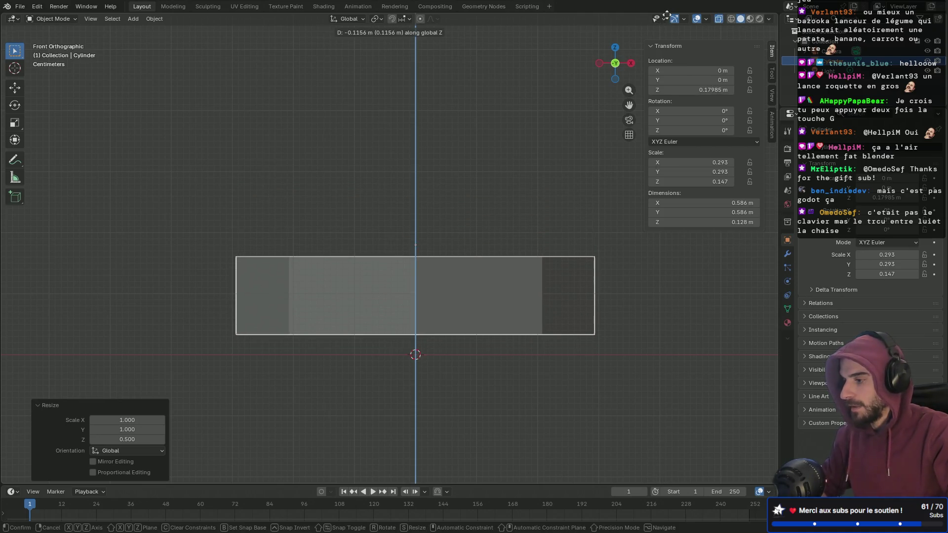
left_click(665, 32)
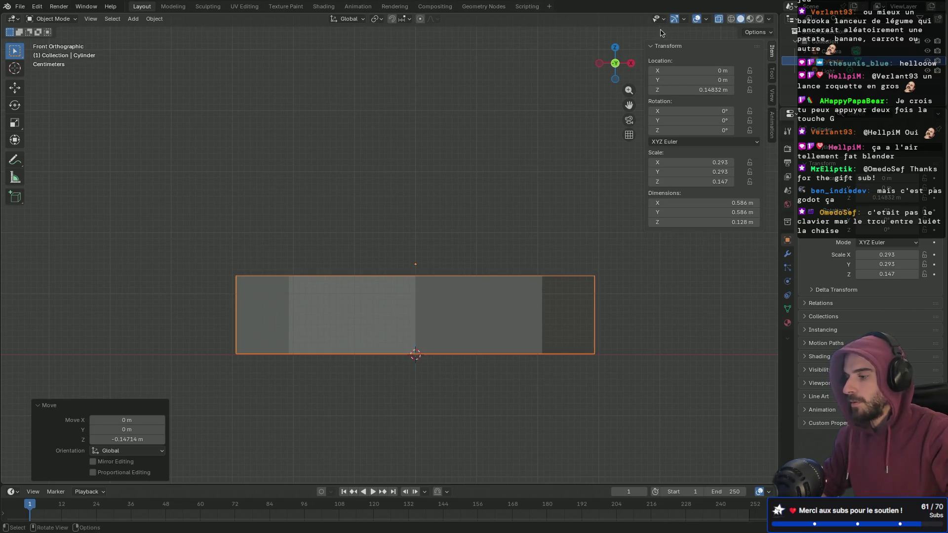
scroll(456, 300, "up", 5)
middle_click_drag(455, 300, 430, 117, "shift")
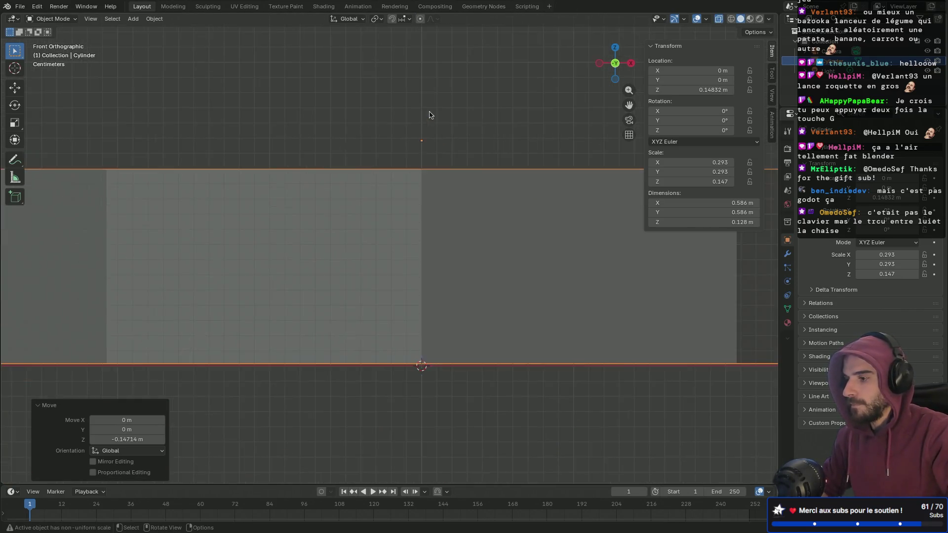
scroll(430, 117, "down", 2)
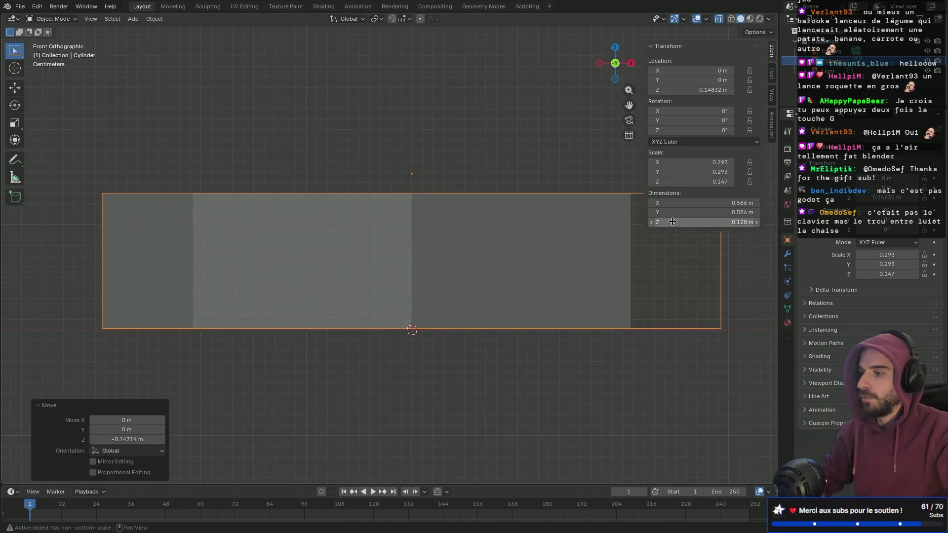
scroll(524, 224, "down", 3)
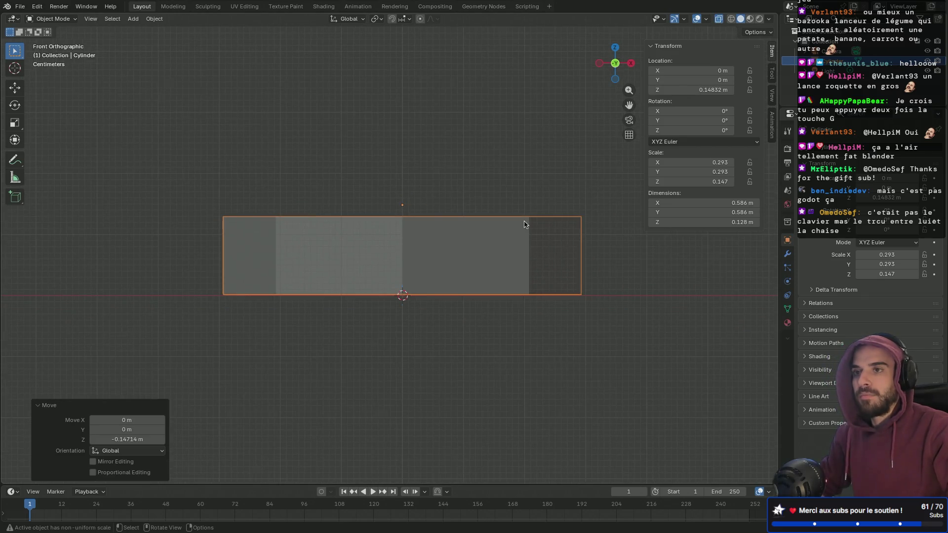
scroll(525, 224, "up", 1)
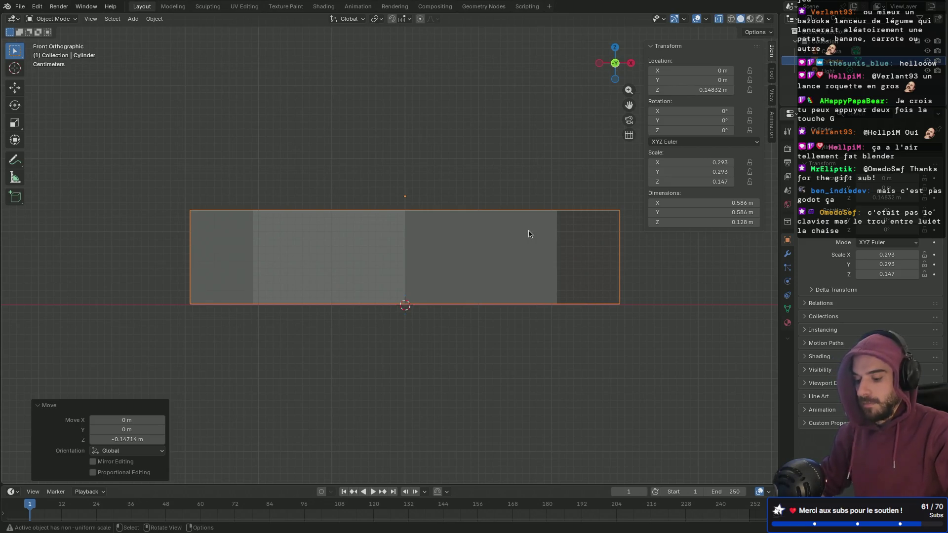
- Scale the cylinder in X/Y only to about 0.0462 m wide, keeping 0.128 m height
key("g")
key("shift+z")
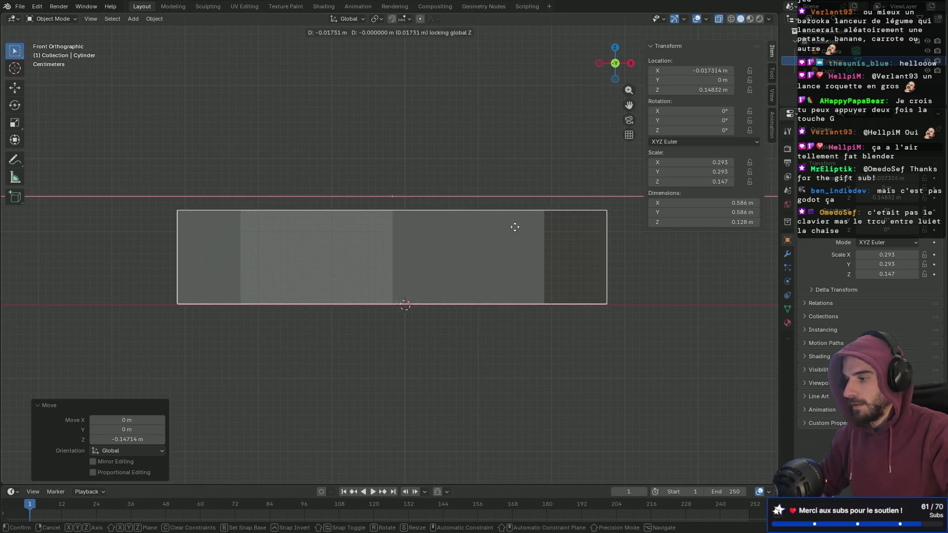
right_click(497, 199)
key("s")
key("shift+z")
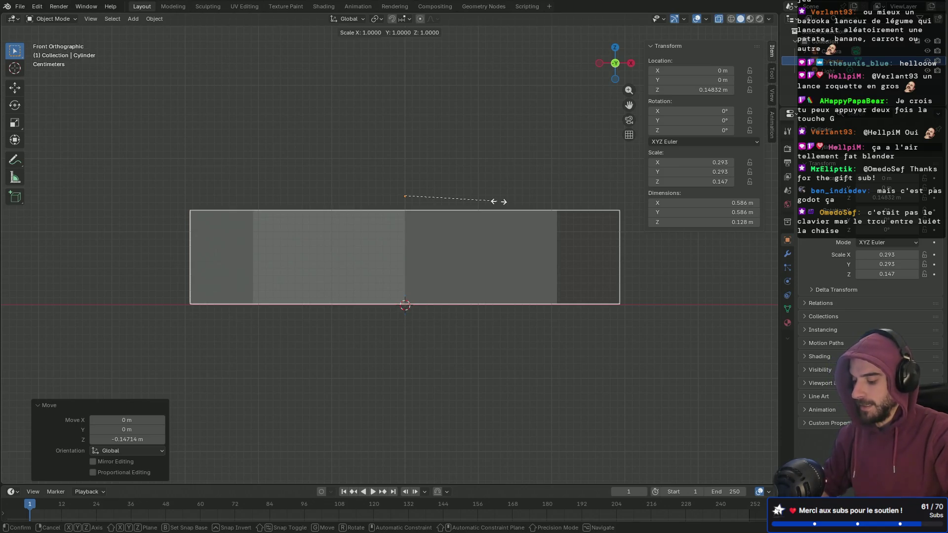
left_click(405, 191)
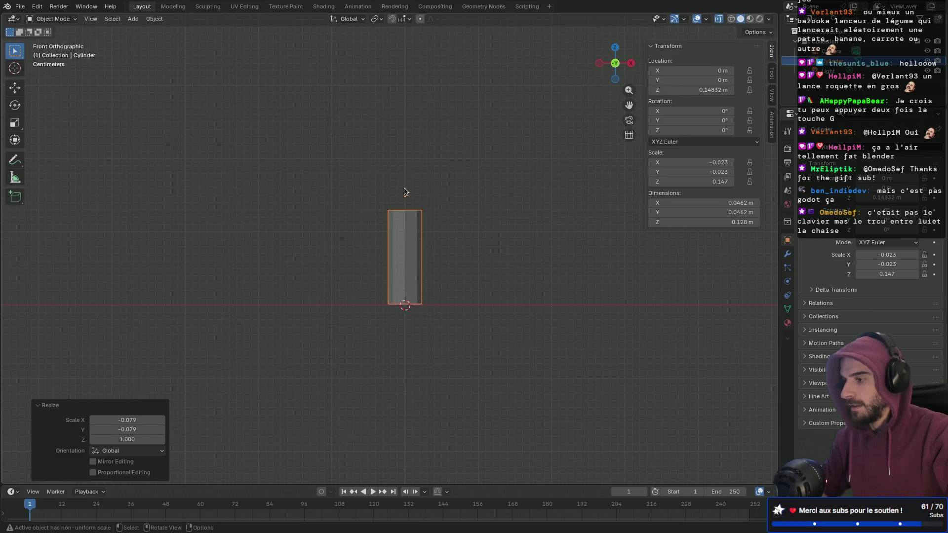
- Orbit and zoom around the thin post to inspect it in perspective
mouse_move(363, 256)
middle_mouse_down()
mouse_move(405, 276)
mouse_move(493, 250)
mouse_move(338, 254)
mouse_move(401, 279)
middle_mouse_up()
scroll(429, 277, "up", 6)
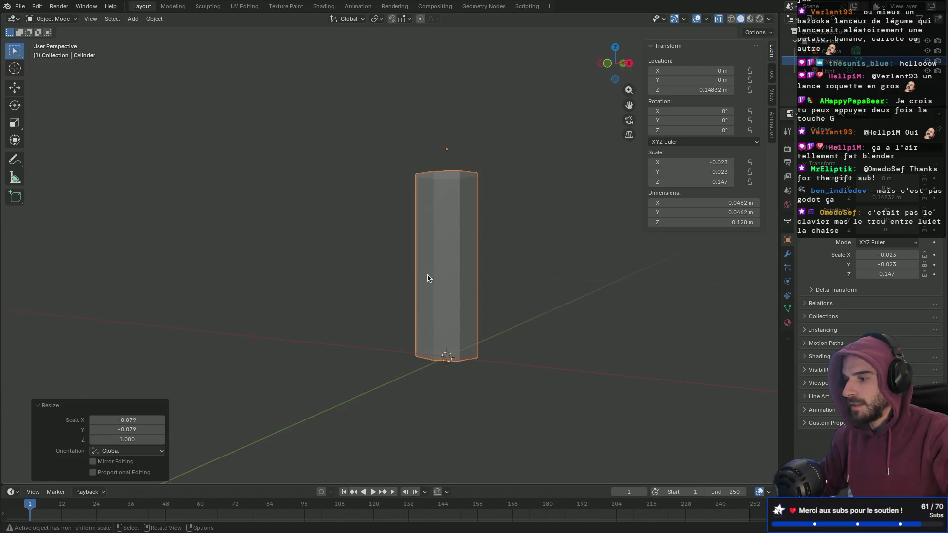
mouse_move(467, 277)
middle_mouse_down()
mouse_move(527, 271)
mouse_move(533, 303)
mouse_move(495, 281)
middle_mouse_up()
scroll(495, 280, "down", 3)
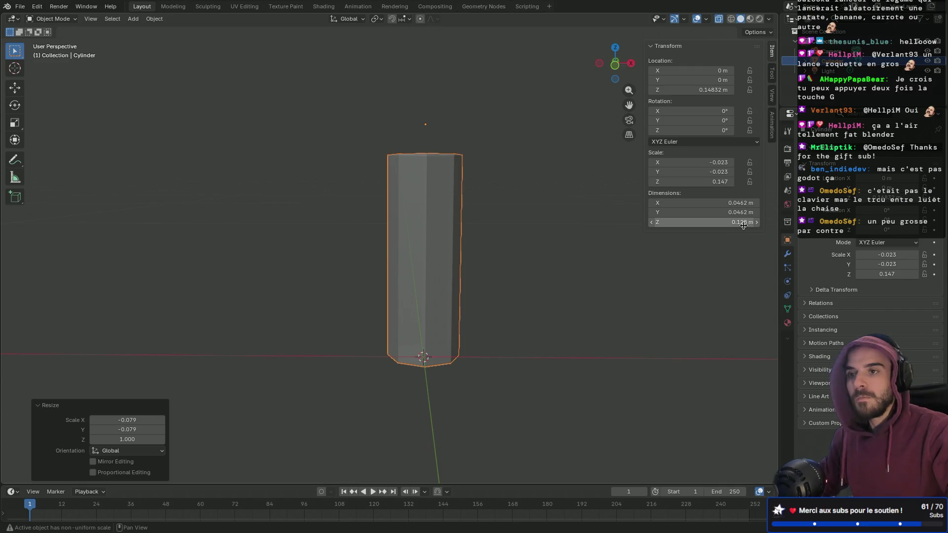
mouse_move(529, 288)
middle_mouse_down()
mouse_move(550, 281)
mouse_move(550, 230)
middle_mouse_up()
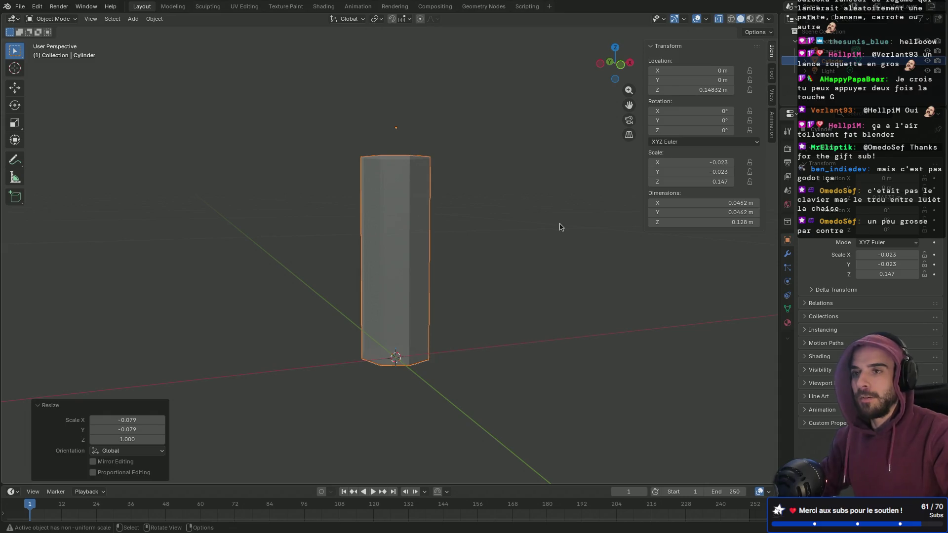
mouse_move(554, 241)
middle_mouse_down()
mouse_move(514, 214)
mouse_move(493, 227)
mouse_move(551, 260)
mouse_move(534, 244)
middle_mouse_up()
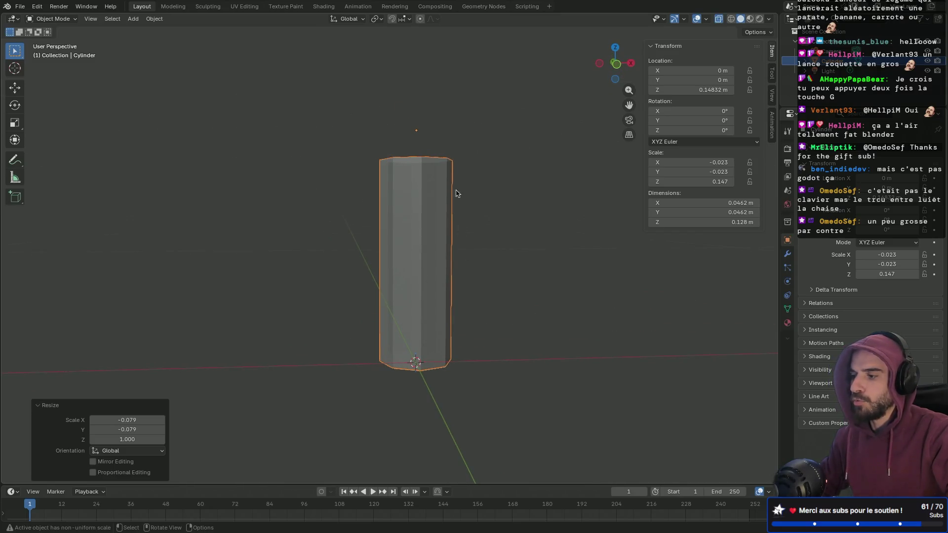
scroll(484, 244, "down", 1)
scroll(457, 233, "up", 2)
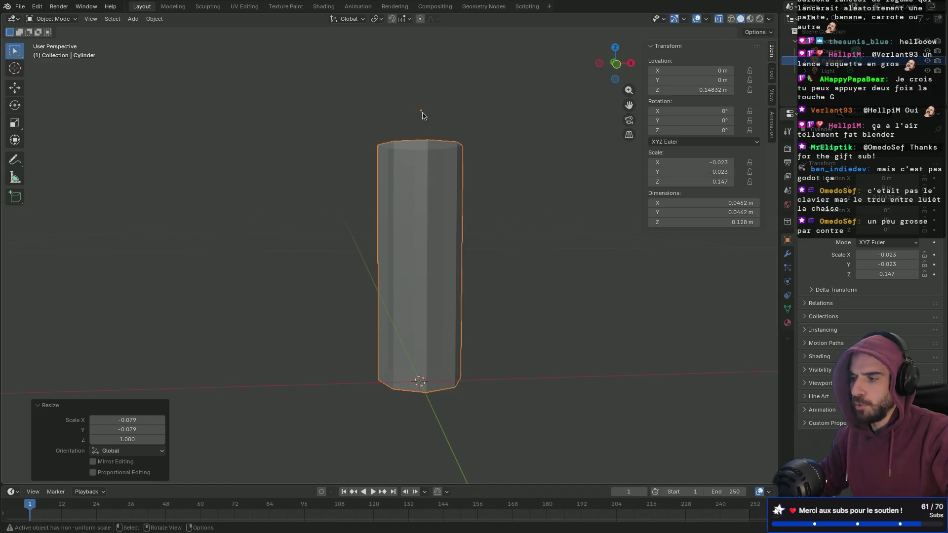
- In front view, lower the post slightly along Z so its location reads 0.147 m
key("KP_1")
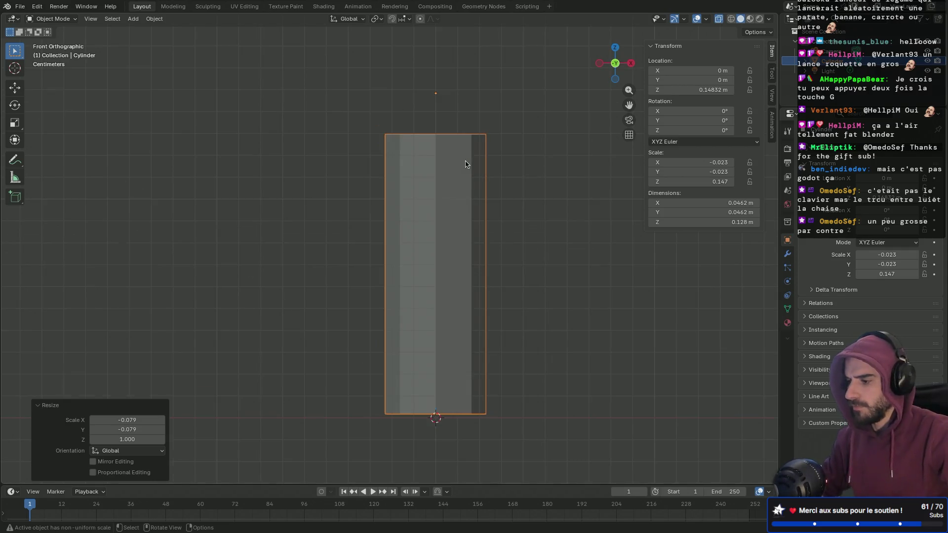
scroll(487, 316, "up", 5)
key("KP_Decimal")
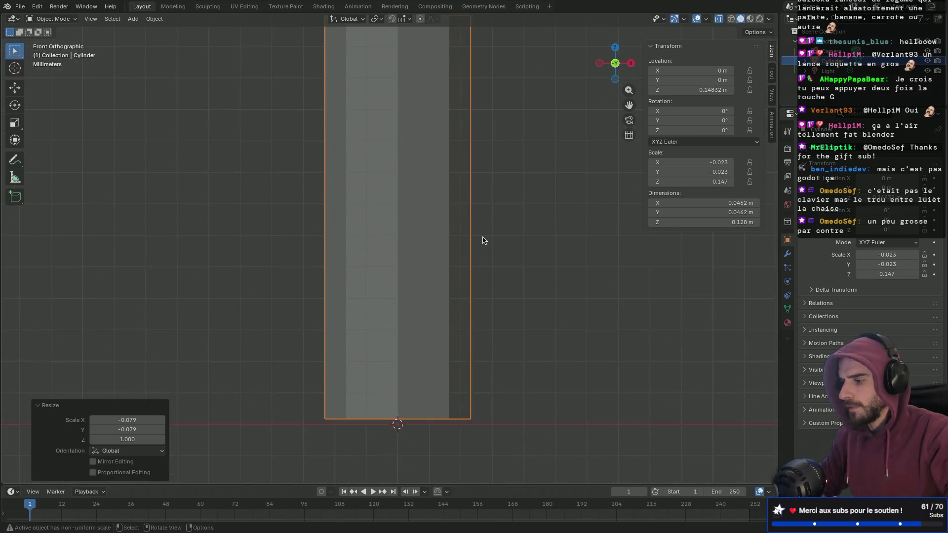
key("g")
key("z")
left_click(486, 245)
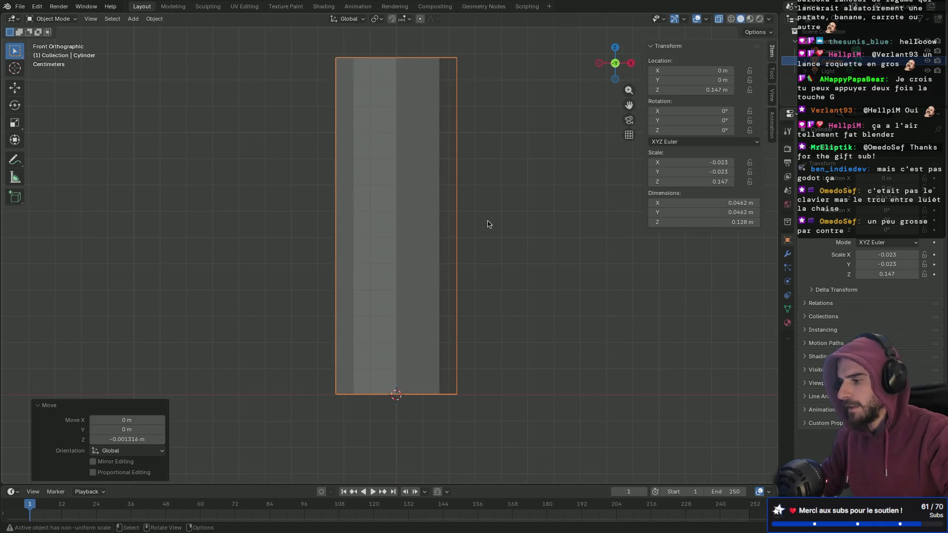
key("shift")
key("shift+s")
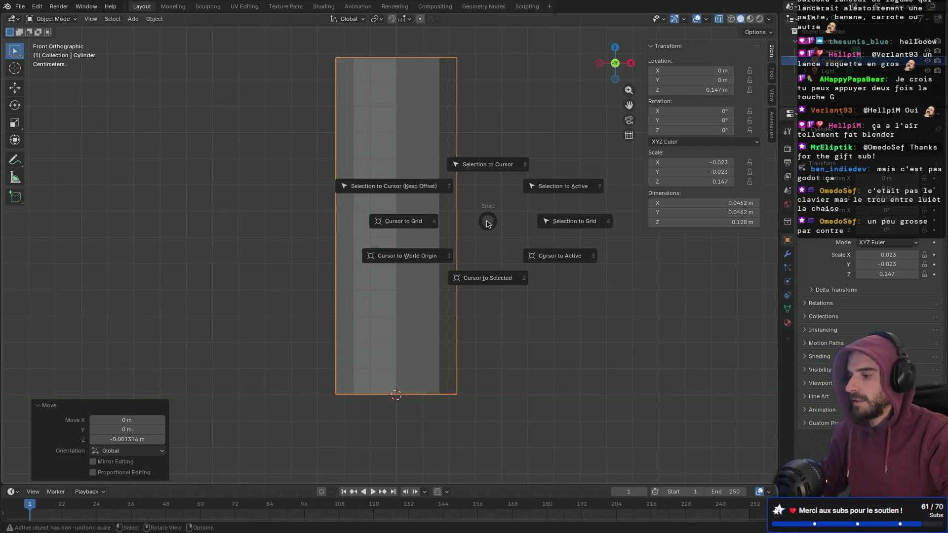
- Set the post's origin to the 3D cursor at its base, making location Z 0 m
right_click(486, 223)
right_click(443, 226)
mouse_move(435, 269)
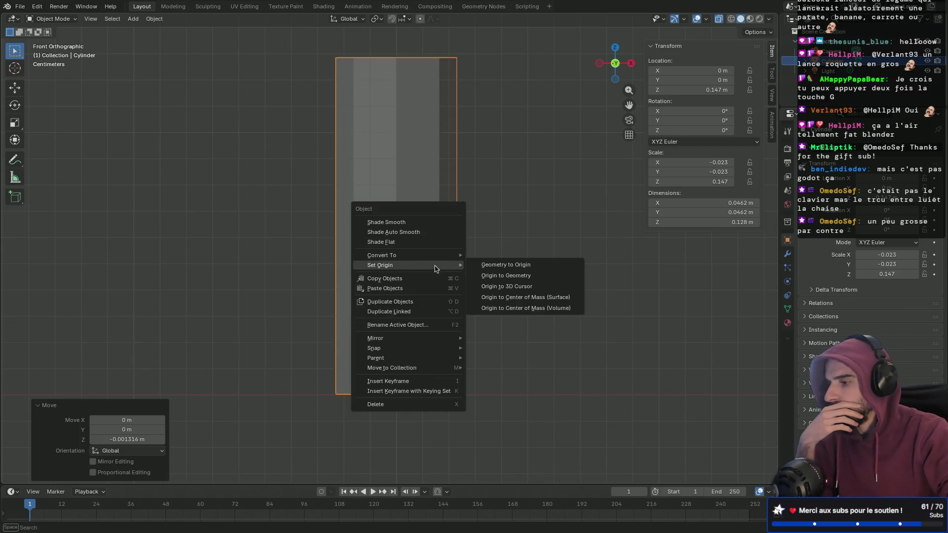
left_click(510, 287)
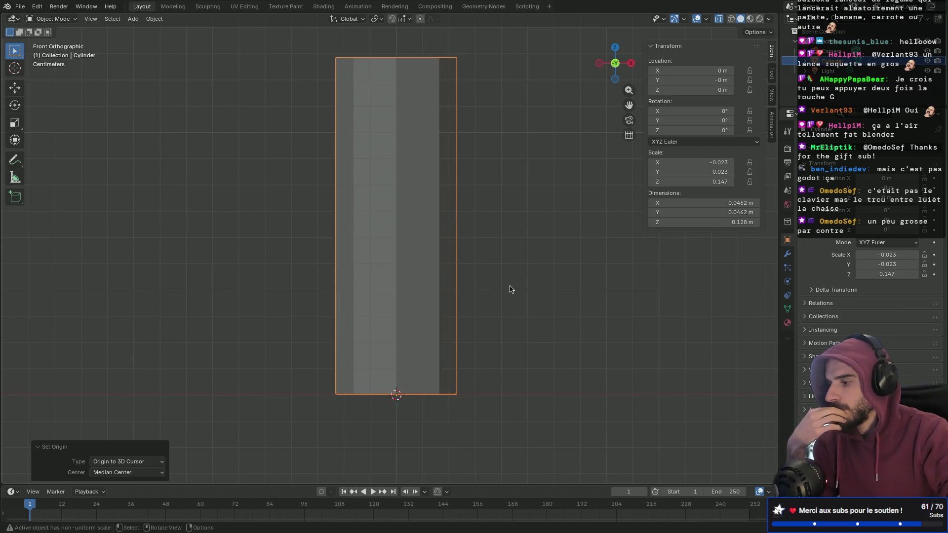
- Test a scale around the new base origin, undo it, and check the transform orientation choices
mouse_move(297, 325)
middle_mouse_down()
mouse_move(362, 284)
mouse_move(351, 300)
mouse_move(434, 315)
mouse_move(382, 349)
mouse_move(408, 332)
middle_mouse_up()
key("s")
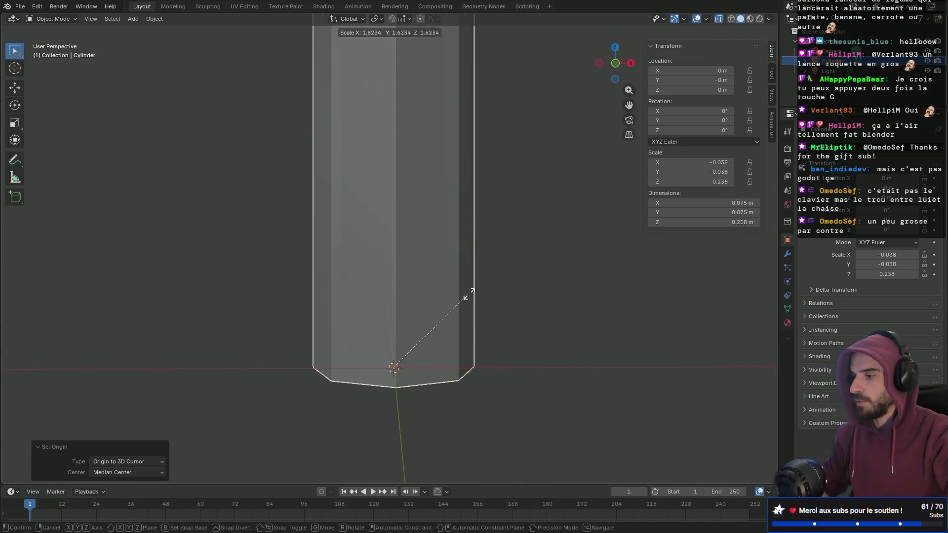
left_click(498, 262)
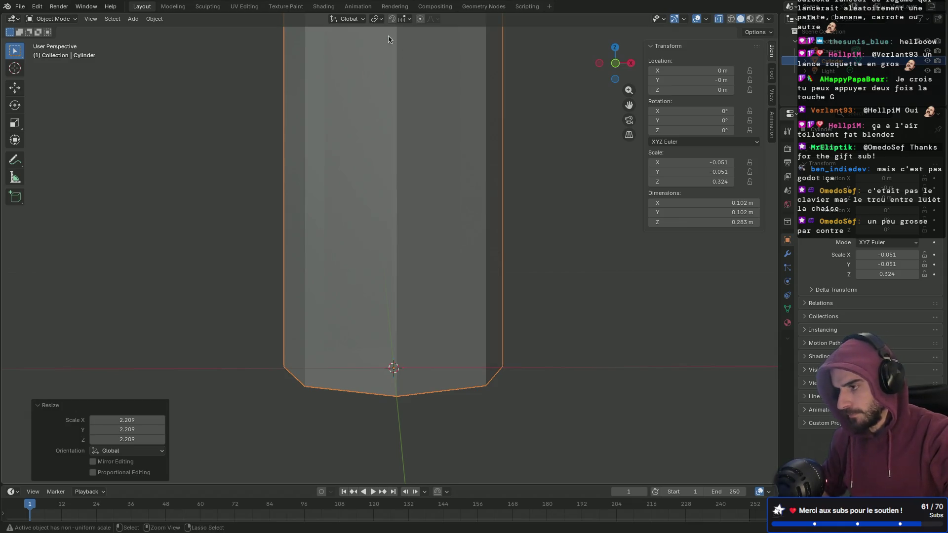
key("ctrl+z")
left_click(352, 18)
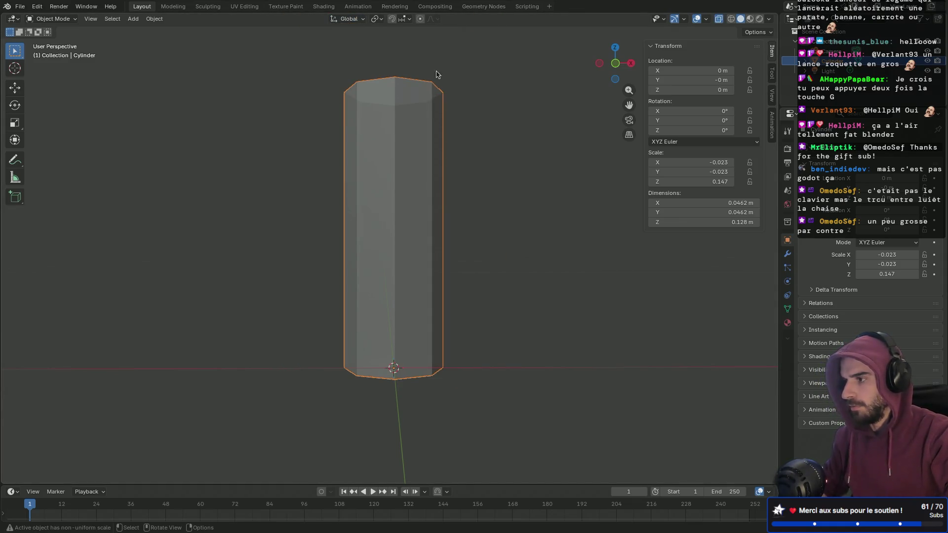
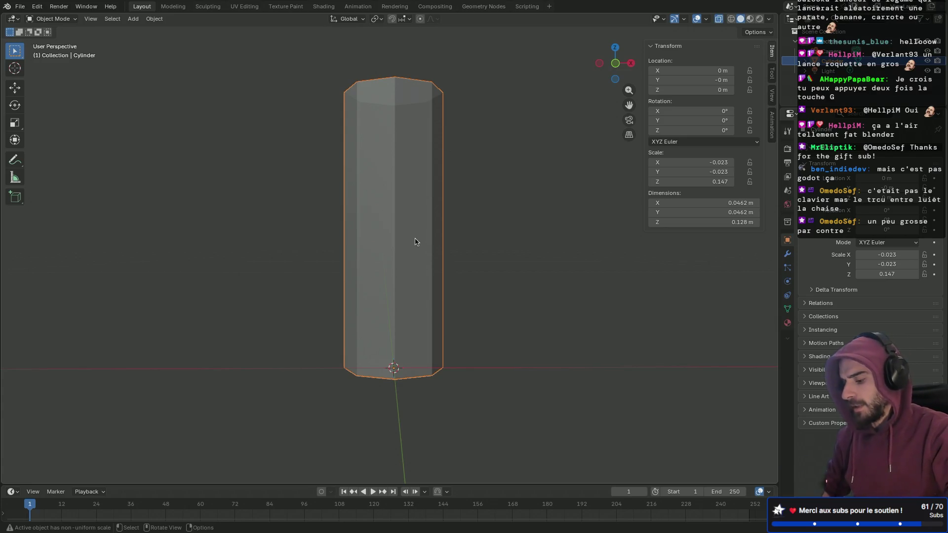
- In Edit Mode, cut four evenly centred horizontal edge loops around the cylinder's middle
key("Tab")
middle_click_drag(518, 212, 515, 214)
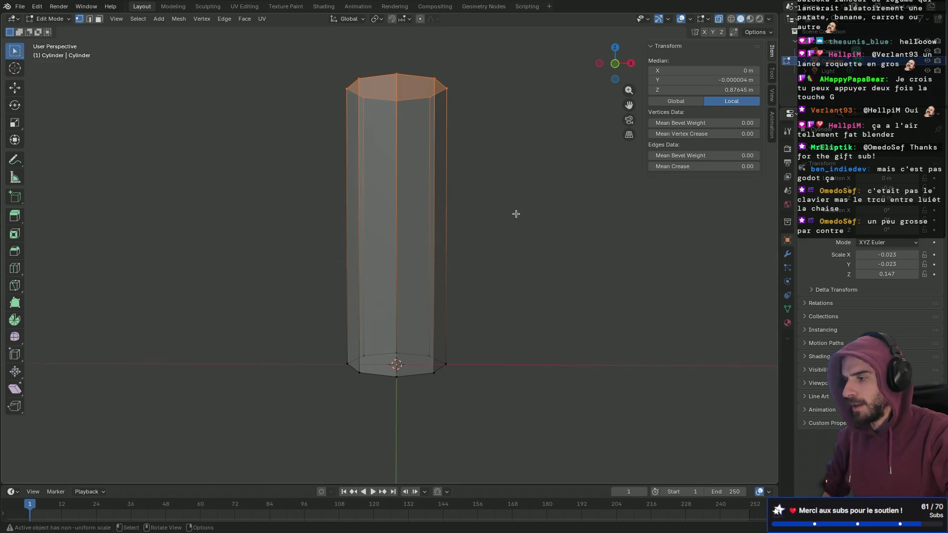
left_click(430, 233)
key("ctrl+r")
scroll(430, 269, "up", 1)
scroll(430, 269, "up", 1)
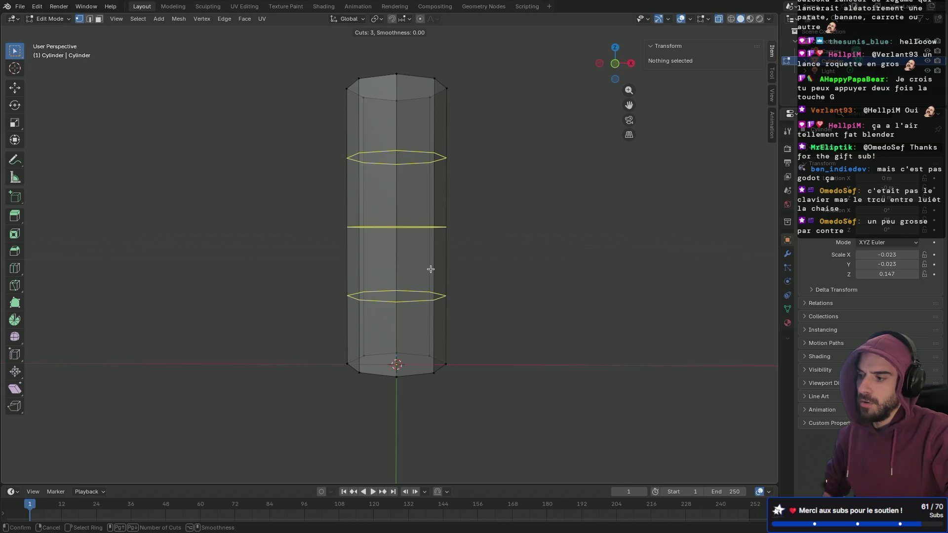
scroll(430, 269, "up", 1)
scroll(431, 269, "up", 1)
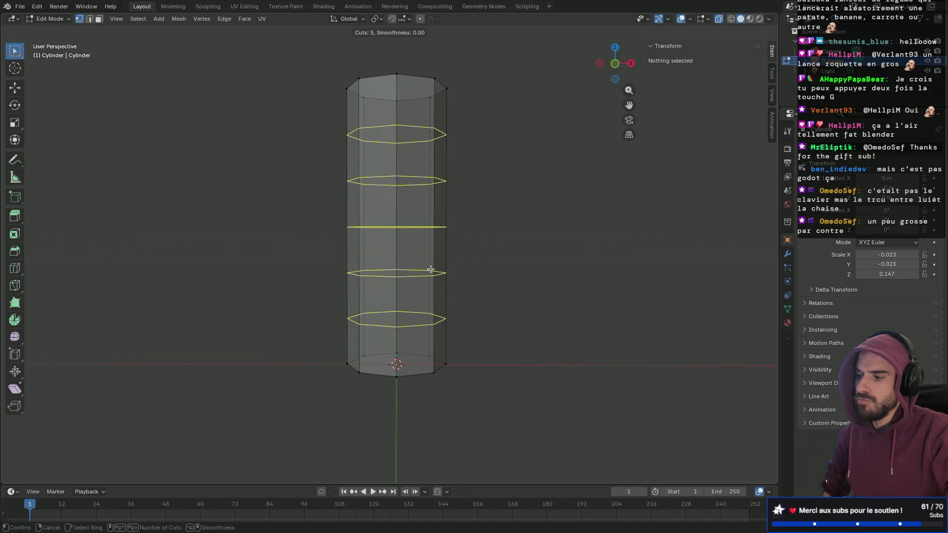
scroll(430, 269, "down", 1)
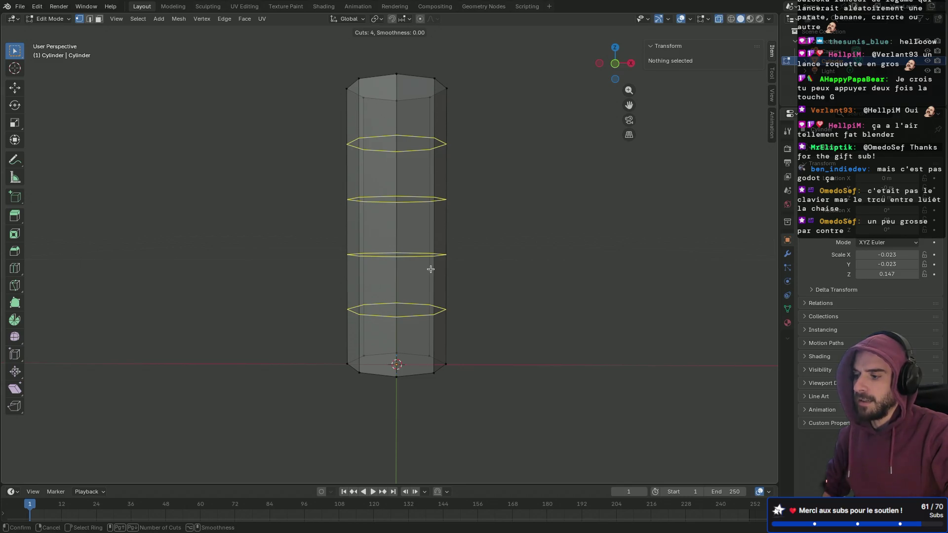
left_click(430, 268)
right_click(430, 268)
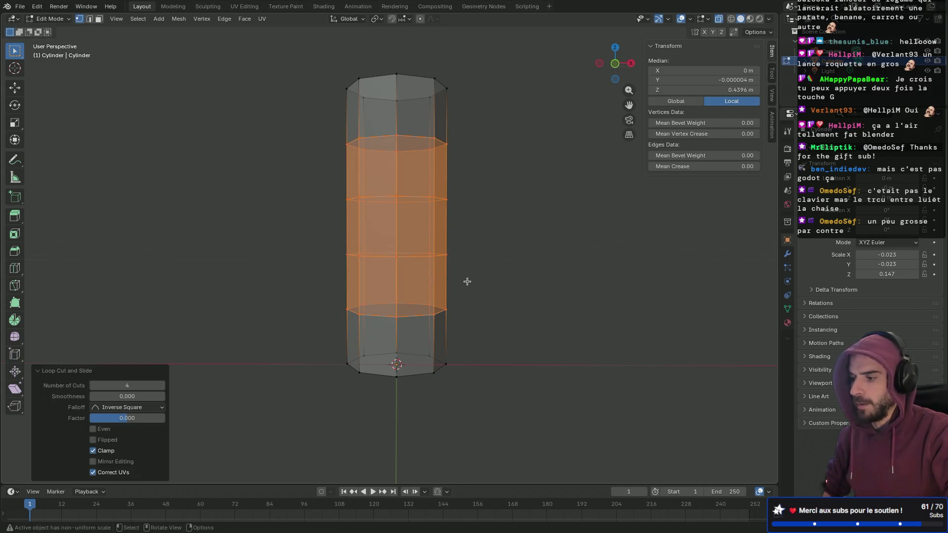
left_click(500, 292)
mouse_move(508, 321)
middle_mouse_down()
mouse_move(507, 239)
mouse_move(506, 293)
mouse_move(497, 264)
mouse_move(509, 295)
mouse_move(501, 289)
middle_mouse_up()
- Box-select the cylinder's bottom ring of vertices
mouse_move(311, 277)
left_mouse_down()
mouse_move(516, 351)
mouse_move(518, 338)
left_mouse_up()
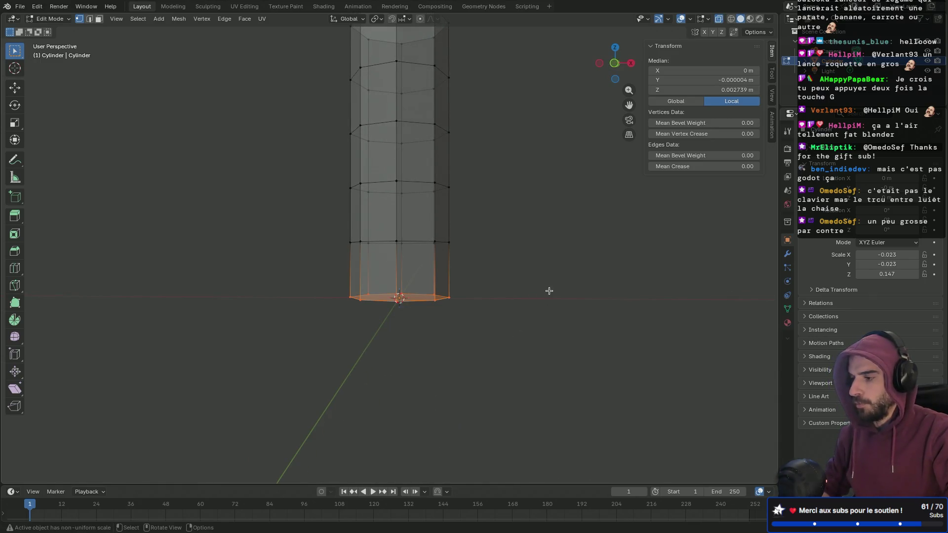
key("r")
key("y")
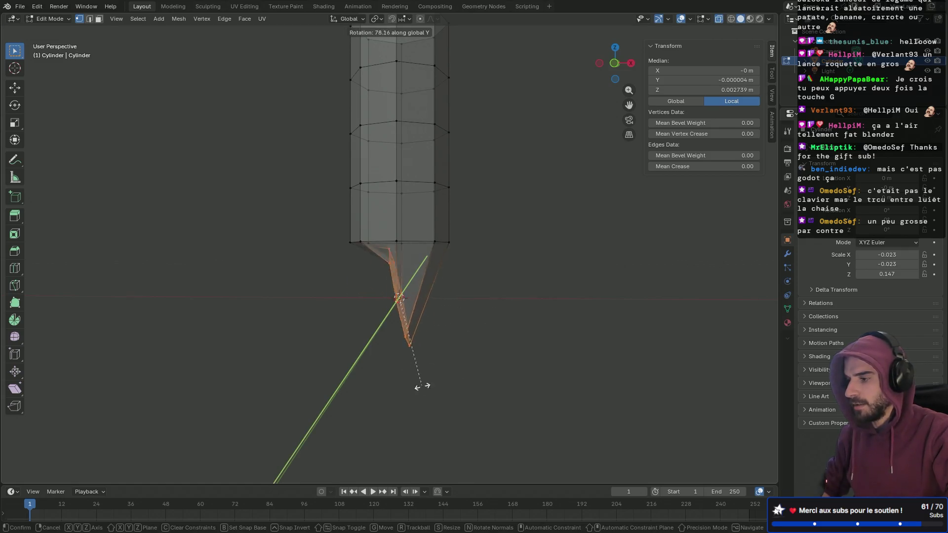
key("Escape")
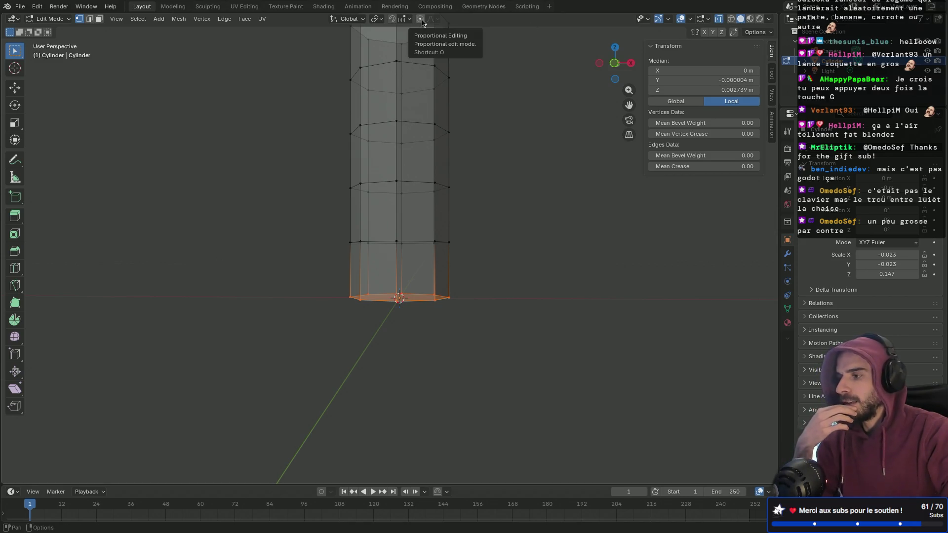
- With proportional editing on, rotate the bottom ring 36.3° about Y to bend the cylinder
left_click(421, 19)
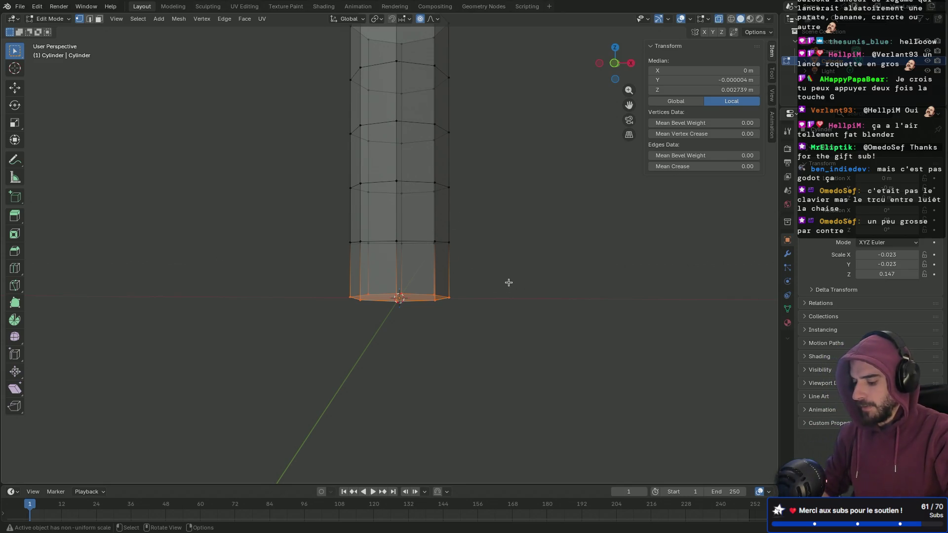
key("r")
key("y")
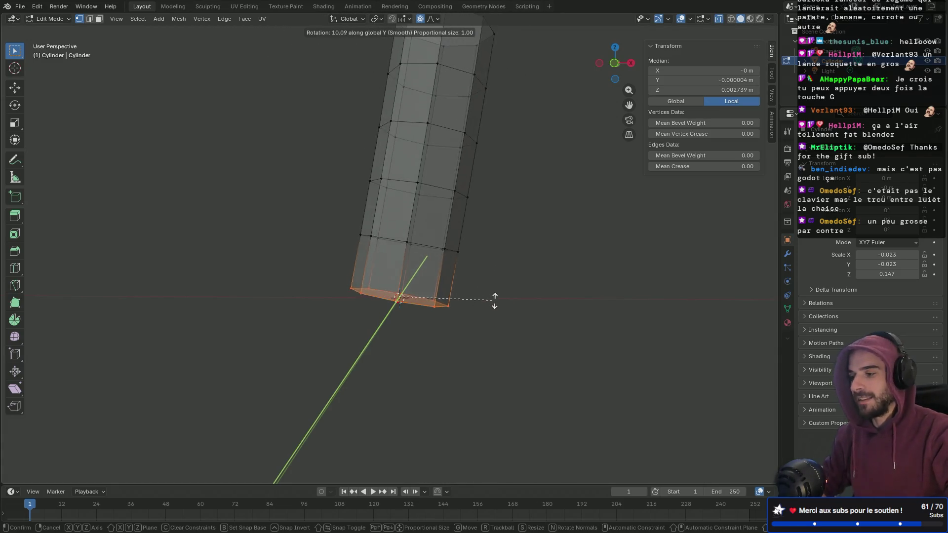
scroll(484, 300, "down", 13)
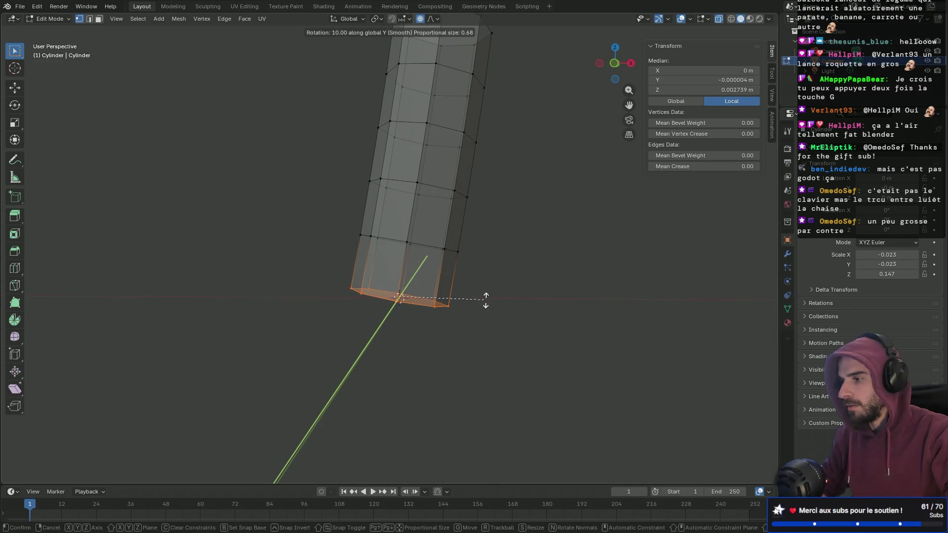
scroll(492, 291, "up", 5)
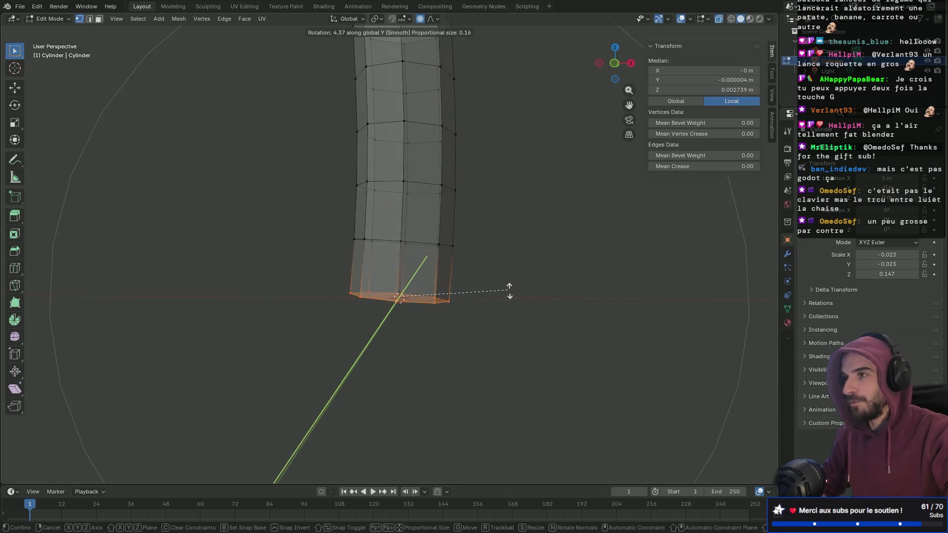
scroll(520, 297, "up", 4)
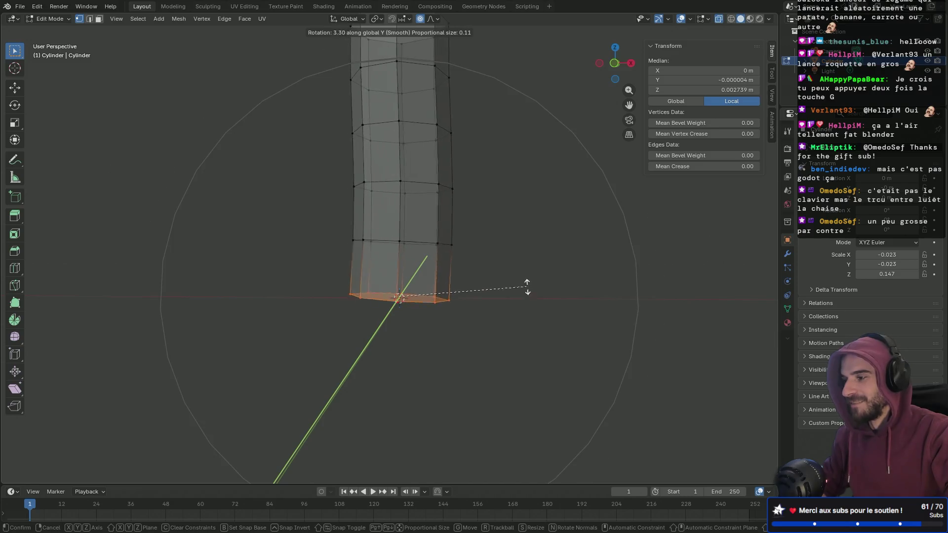
scroll(526, 320, "down", 1)
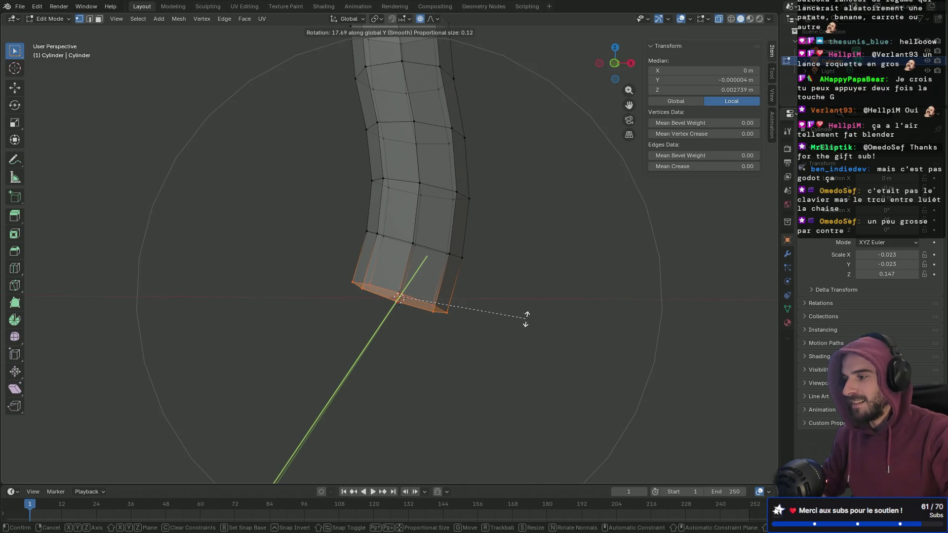
scroll(525, 319, "down", 2)
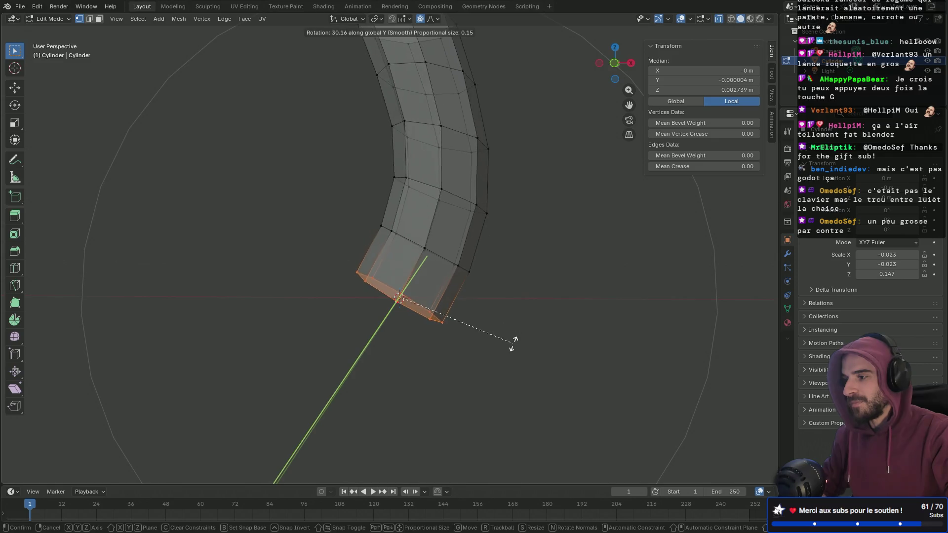
scroll(514, 337, "down", 3)
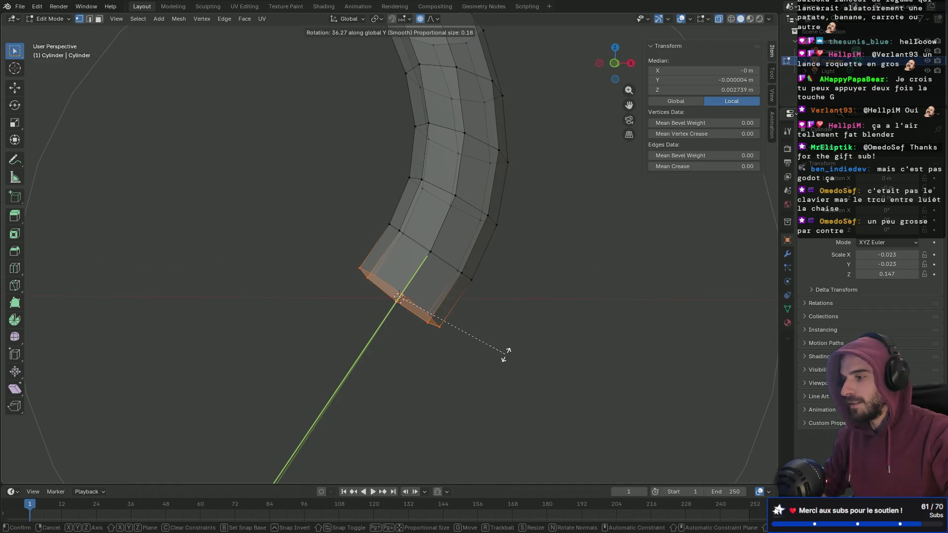
scroll(505, 355, "up", 1)
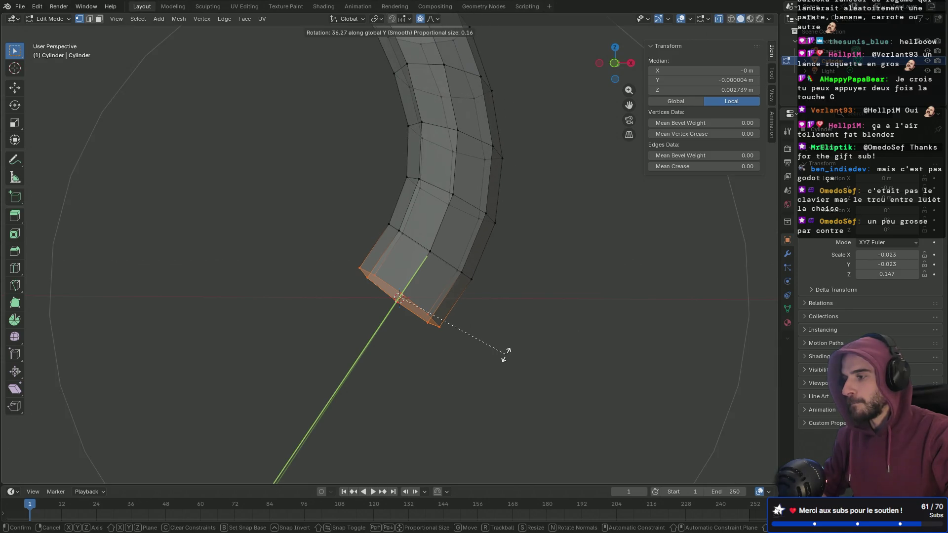
left_click(505, 355)
mouse_move(426, 291)
middle_mouse_down()
mouse_move(444, 380)
mouse_move(489, 377)
mouse_move(464, 306)
middle_mouse_up()
key("s")
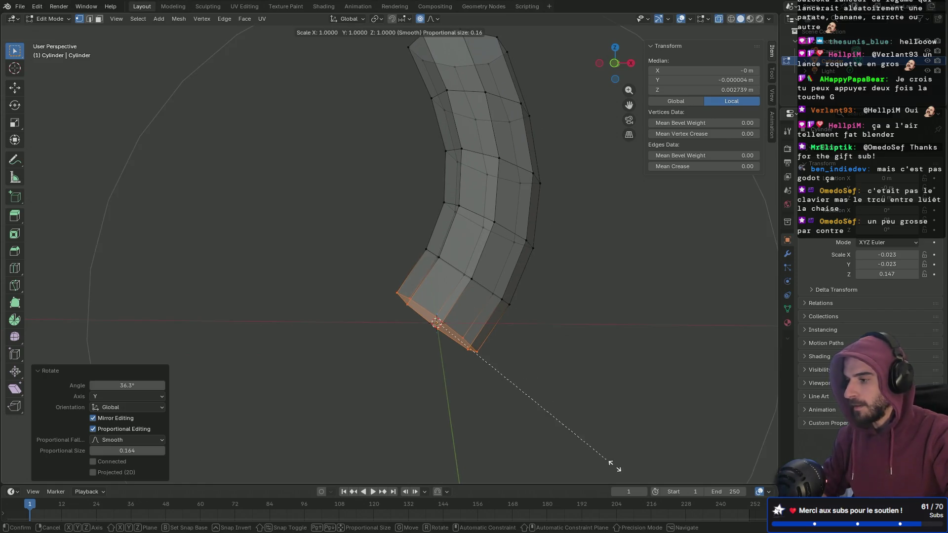
right_click(563, 431)
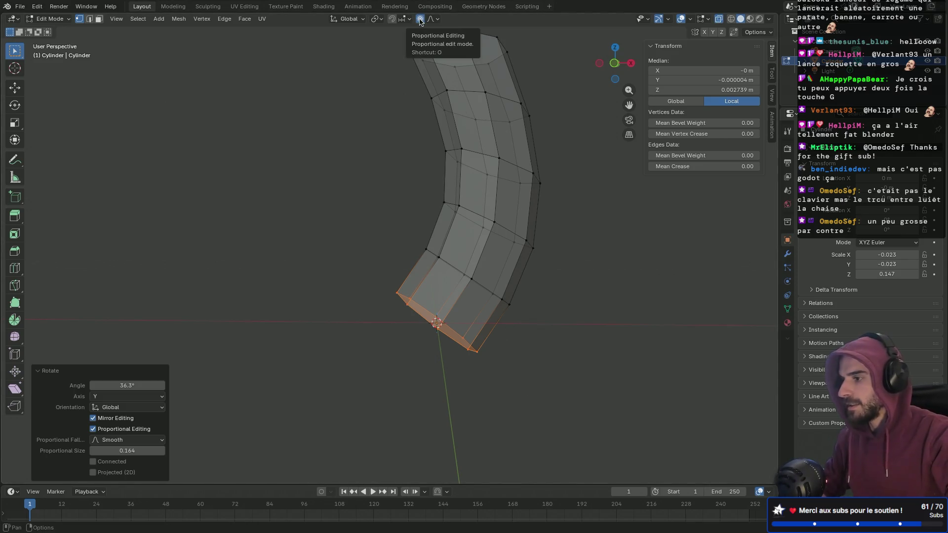
- Scale the bottom end to 0.71 with proportional editing so it tapers smoothly
key("o")
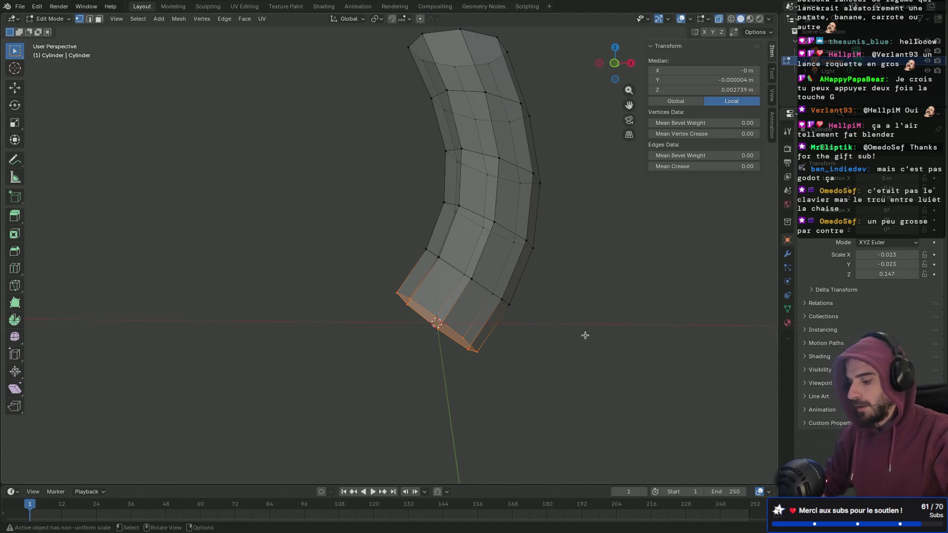
key("s")
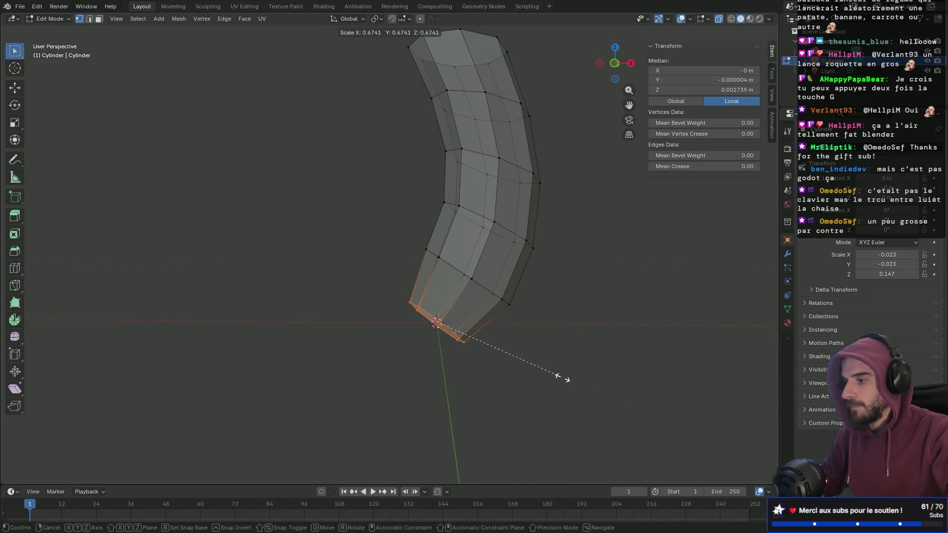
key("Escape")
key("o")
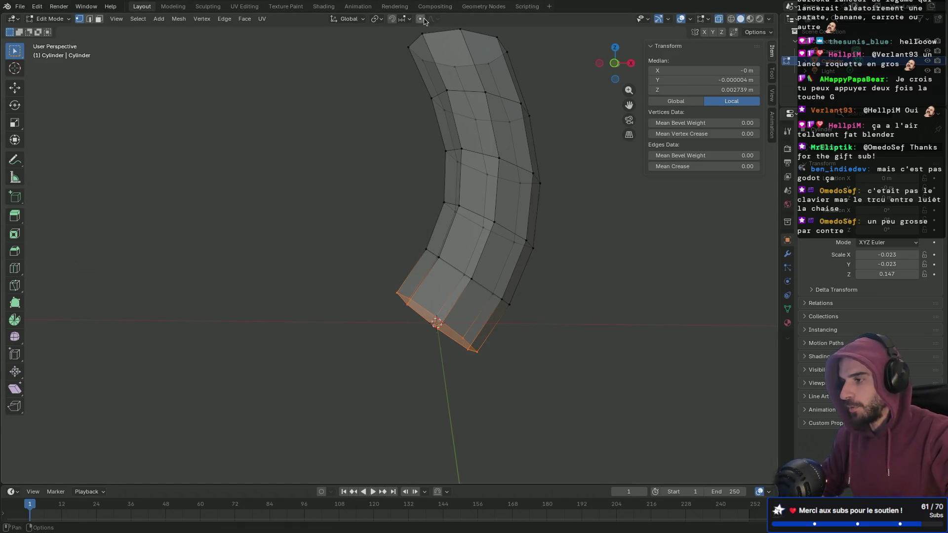
key("s")
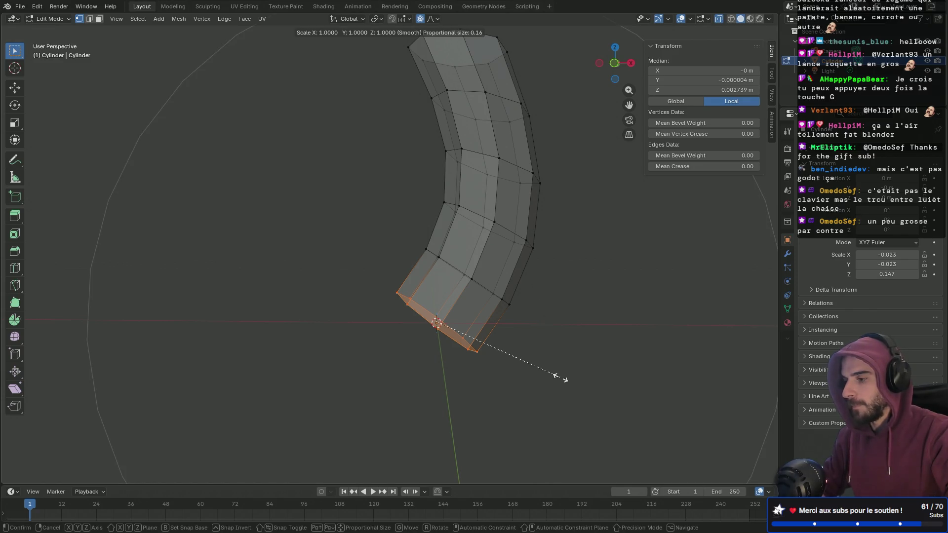
scroll(545, 377, "up", 7)
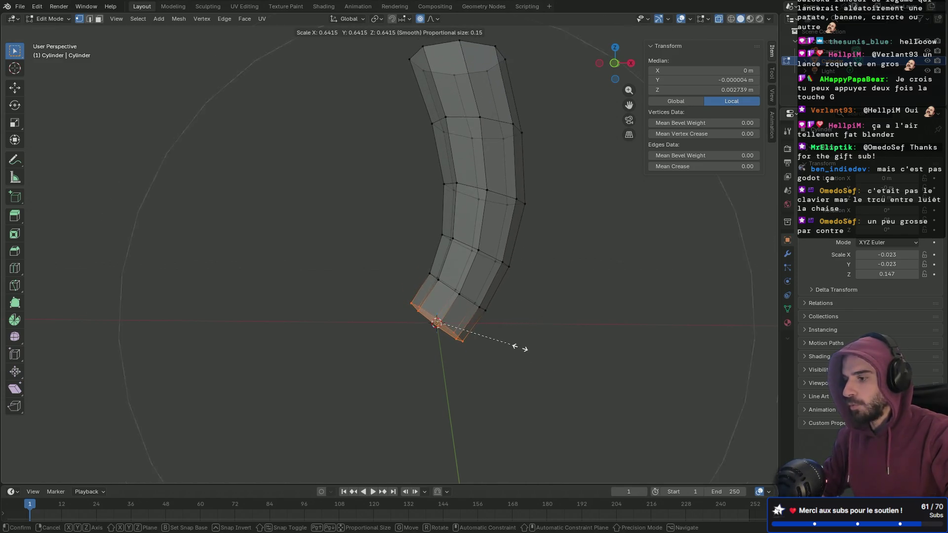
scroll(522, 349, "up", 3)
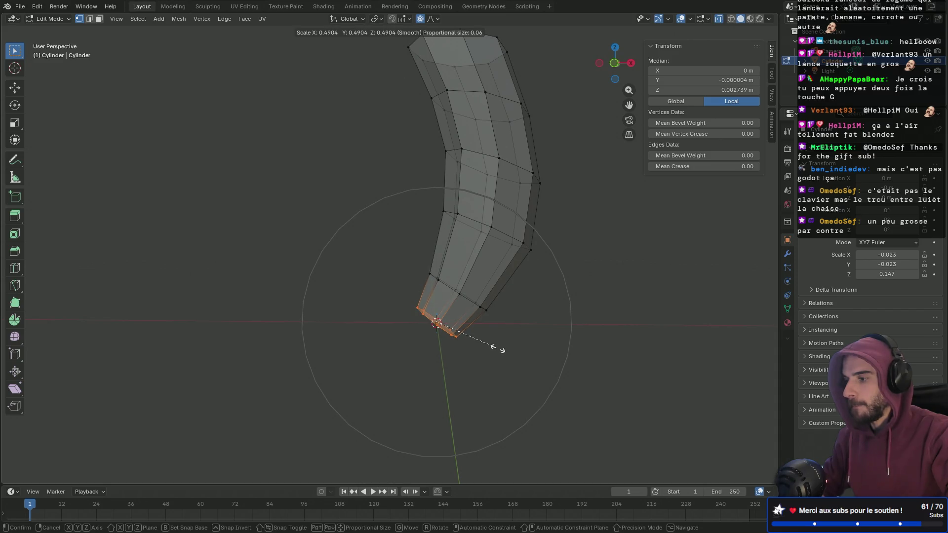
scroll(491, 346, "down", 1)
scroll(491, 346, "down", 1)
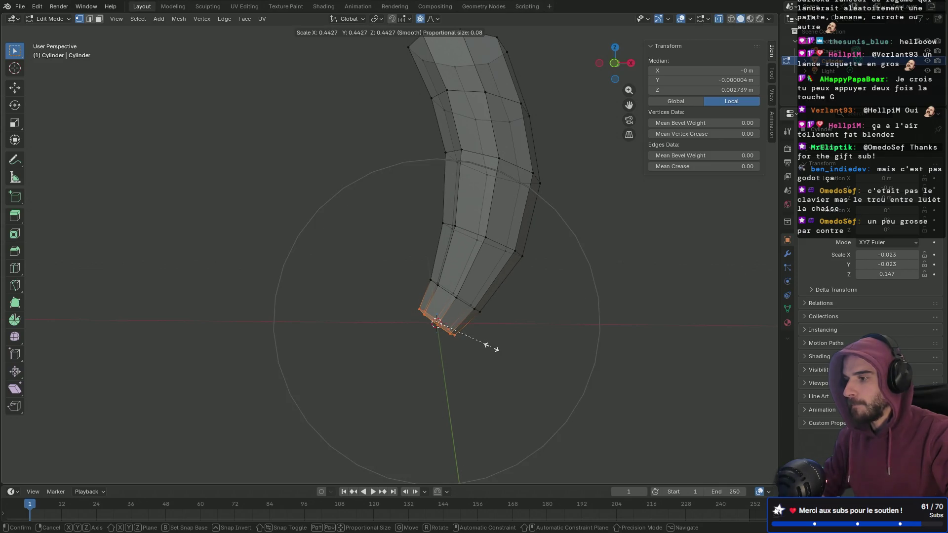
scroll(491, 347, "up", 1)
scroll(491, 347, "down", 1)
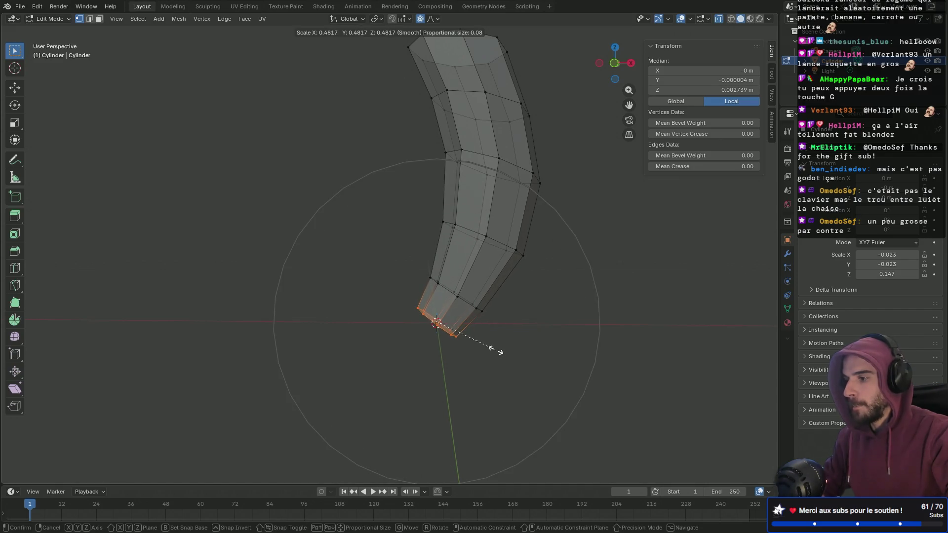
scroll(491, 347, "down", 1)
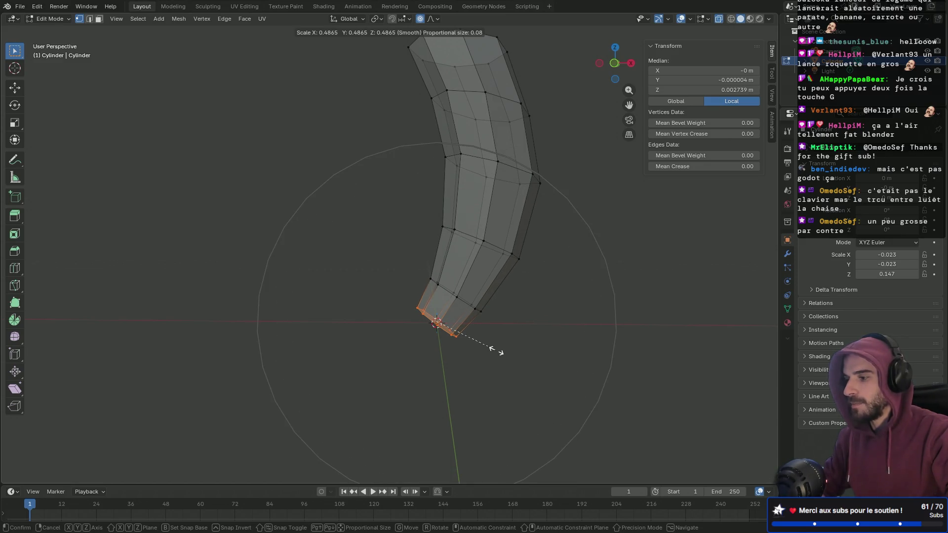
left_click(496, 349)
- Scale the bottom end down further into a narrower tip
mouse_move(473, 350)
middle_mouse_down()
mouse_move(538, 303)
mouse_move(563, 300)
mouse_move(531, 326)
middle_mouse_up()
key("s")
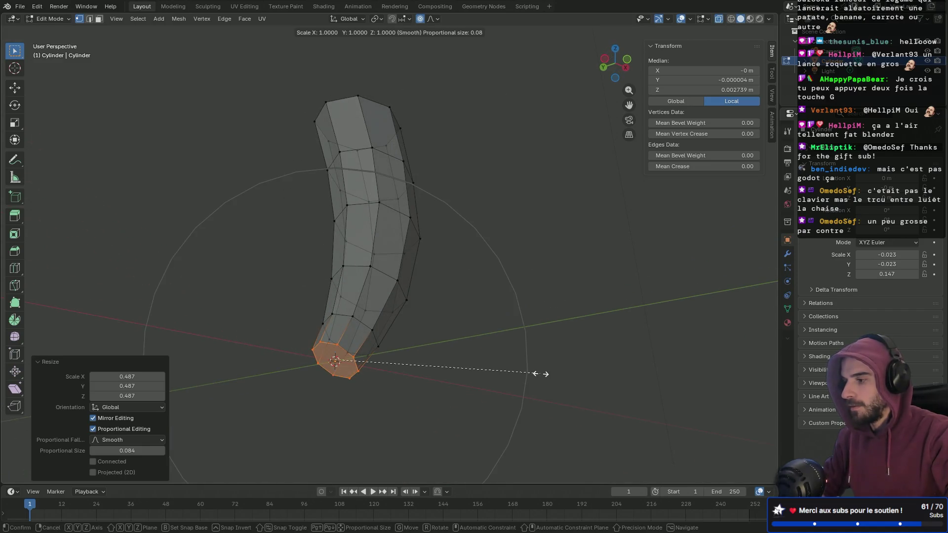
left_click(482, 372)
mouse_move(482, 372)
middle_mouse_down()
mouse_move(469, 414)
mouse_move(444, 345)
mouse_move(534, 318)
middle_mouse_up()
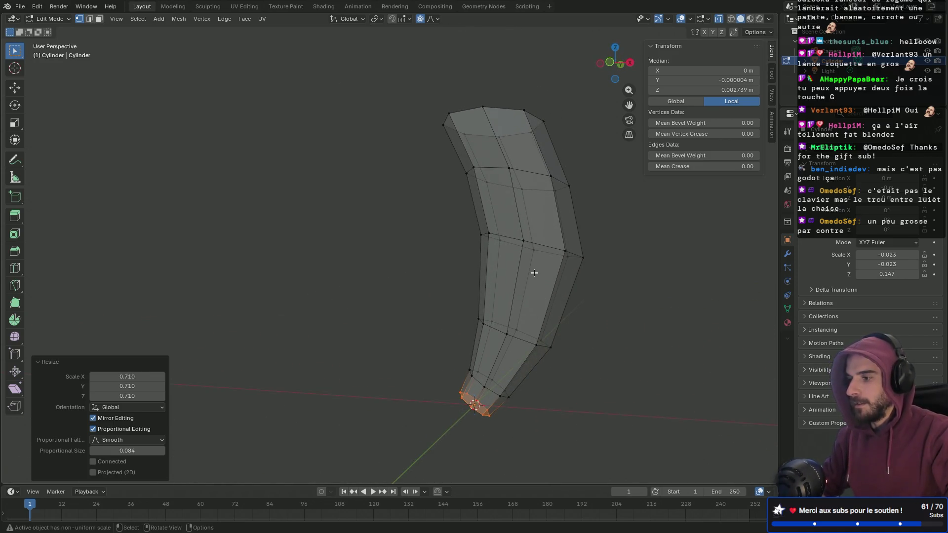
mouse_move(556, 239)
middle_mouse_down()
mouse_move(556, 192)
mouse_move(539, 144)
middle_mouse_up()
- Select the top ring and scale it to 0.449 with proportional falloff
key("3")
left_click(498, 52)
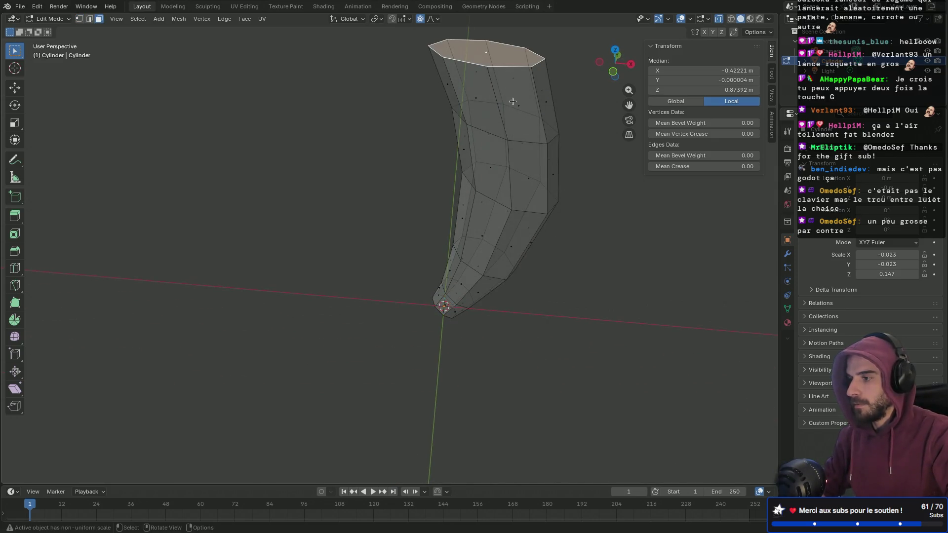
key("1")
middle_click_drag(589, 192, 603, 159)
key("s")
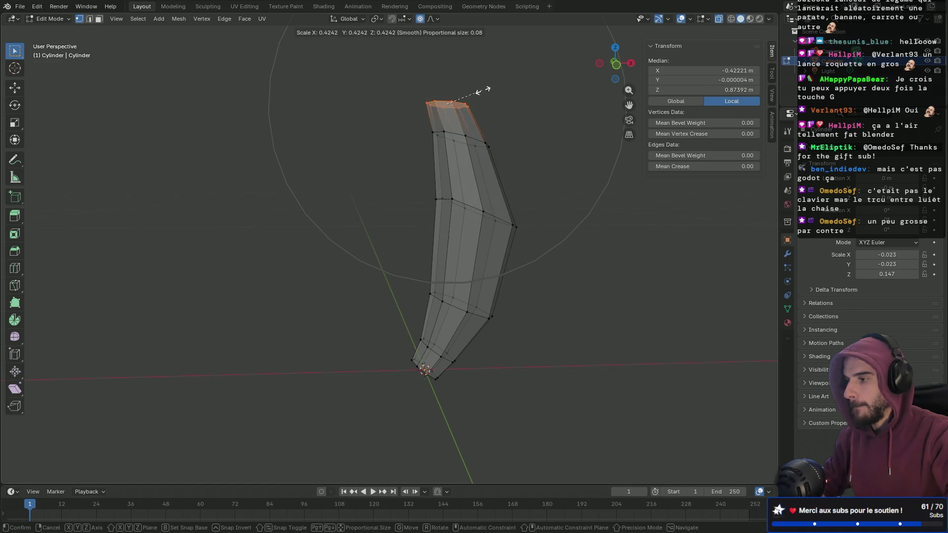
left_click(484, 89)
mouse_move(397, 116)
middle_mouse_down()
mouse_move(392, 129)
mouse_move(477, 127)
mouse_move(368, 127)
middle_mouse_up()
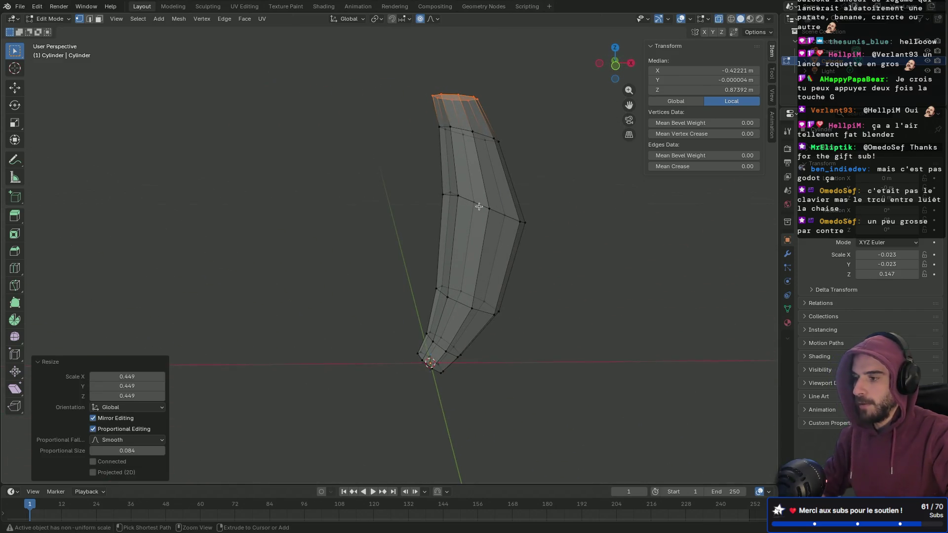
key("2")
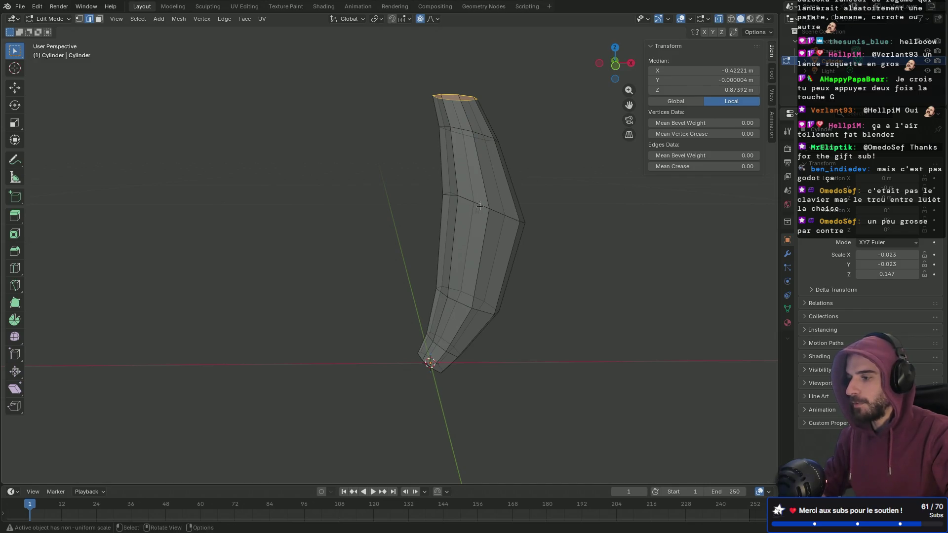
middle_click_drag(479, 206, 498, 206)
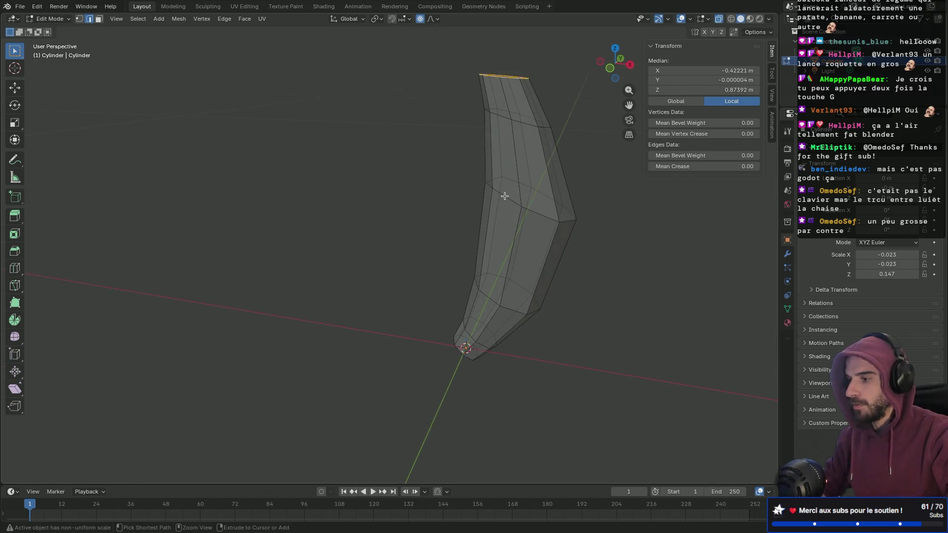
- Edge-slide a middle loop to a new position along the banana
left_click(509, 206, "alt")
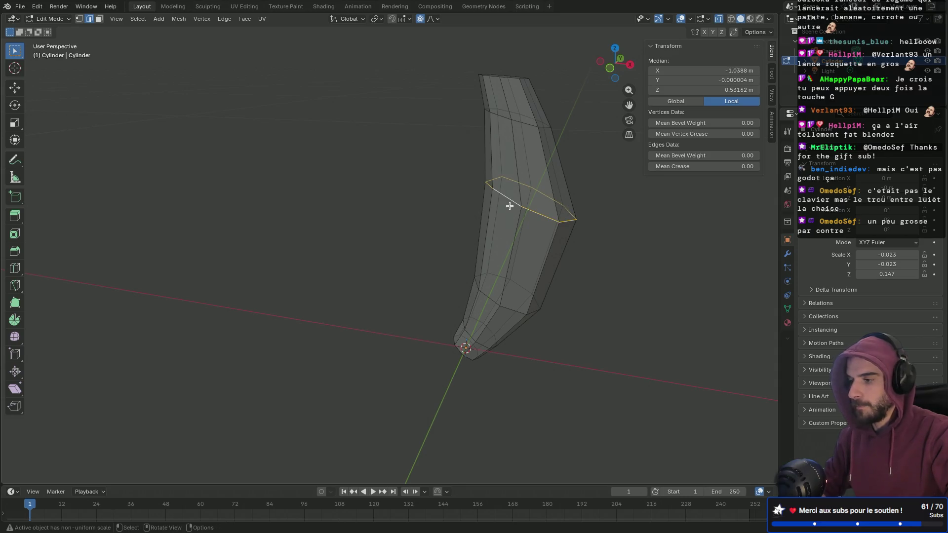
key("g")
key("g")
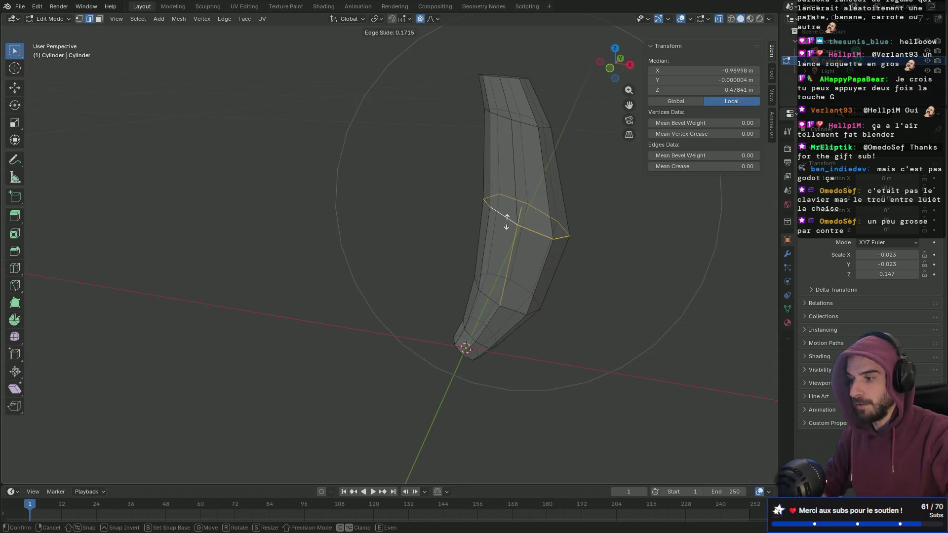
left_click(503, 217)
middle_click_drag(476, 214, 464, 204)
mouse_move(471, 255)
middle_mouse_down()
mouse_move(453, 260)
mouse_move(397, 218)
middle_mouse_up()
- Select inner-curve edges and move them slightly outward in side view
left_click(373, 198)
left_click(377, 198)
scroll(371, 206, "up", 3)
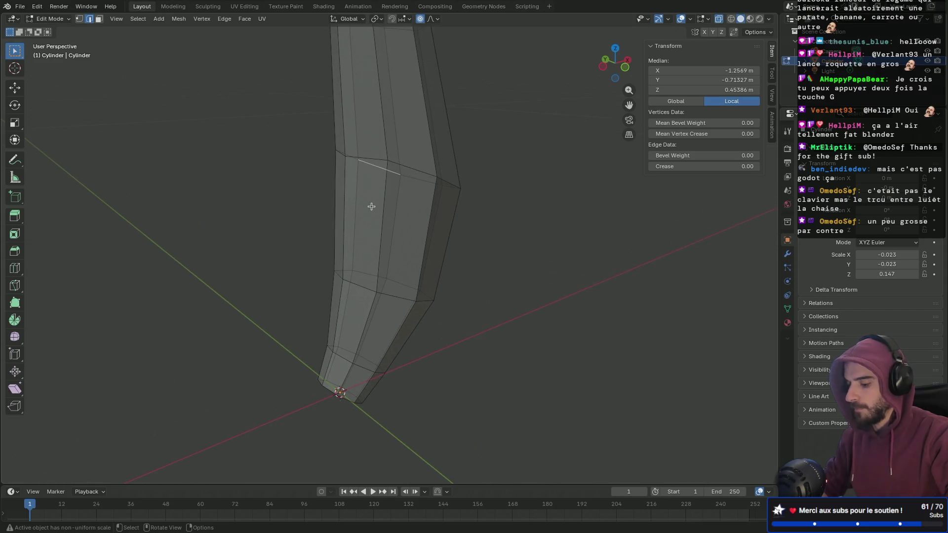
key("alt+z")
left_click(365, 156)
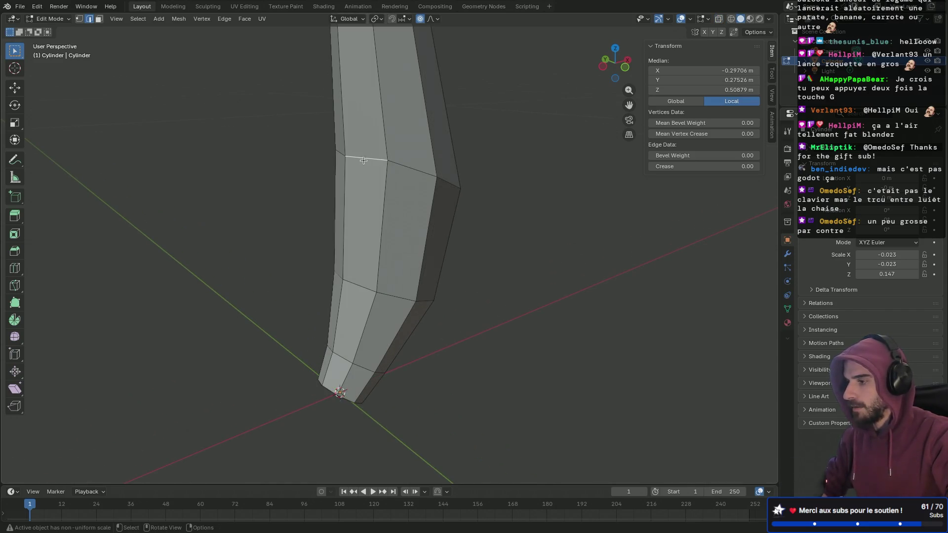
left_click(344, 156, "ctrl")
key("KP_3")
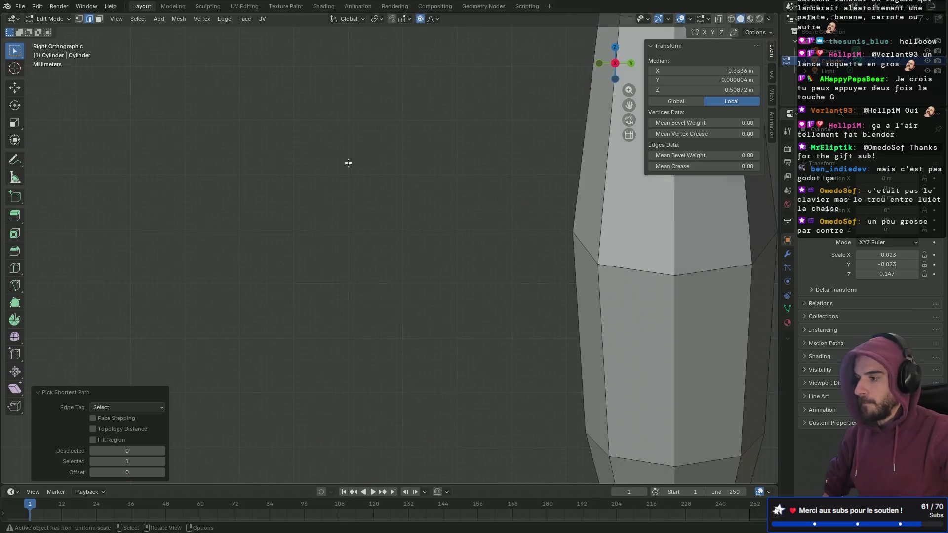
scroll(350, 173, "down", 4)
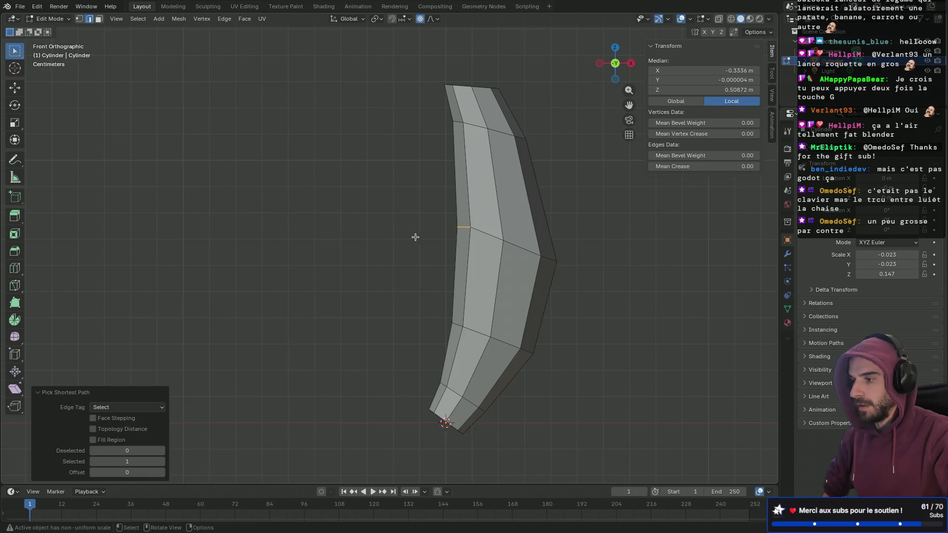
key("g")
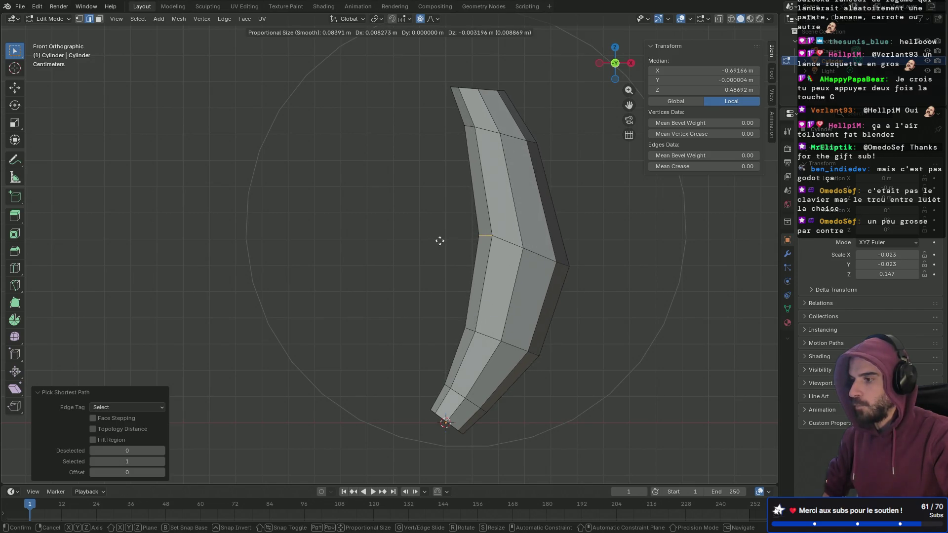
right_click(440, 241)
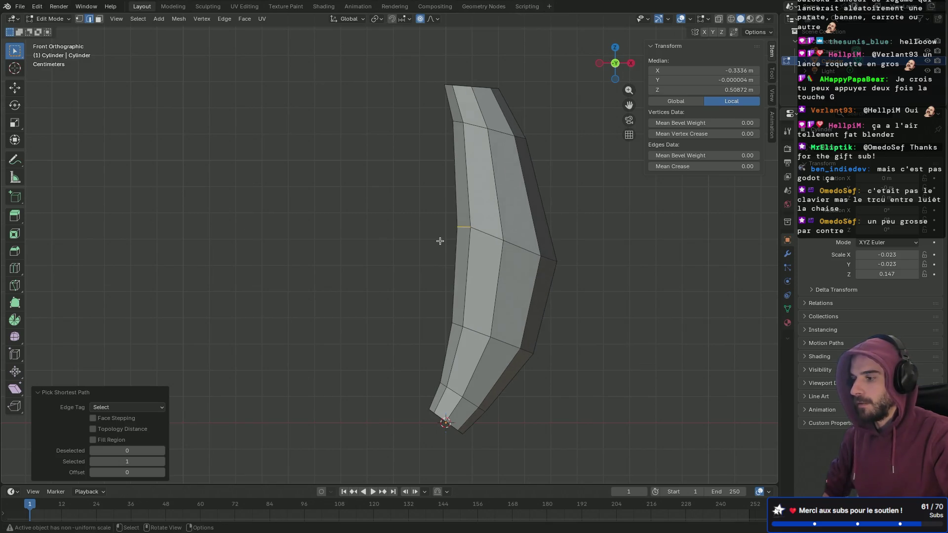
key("g")
left_click(438, 214)
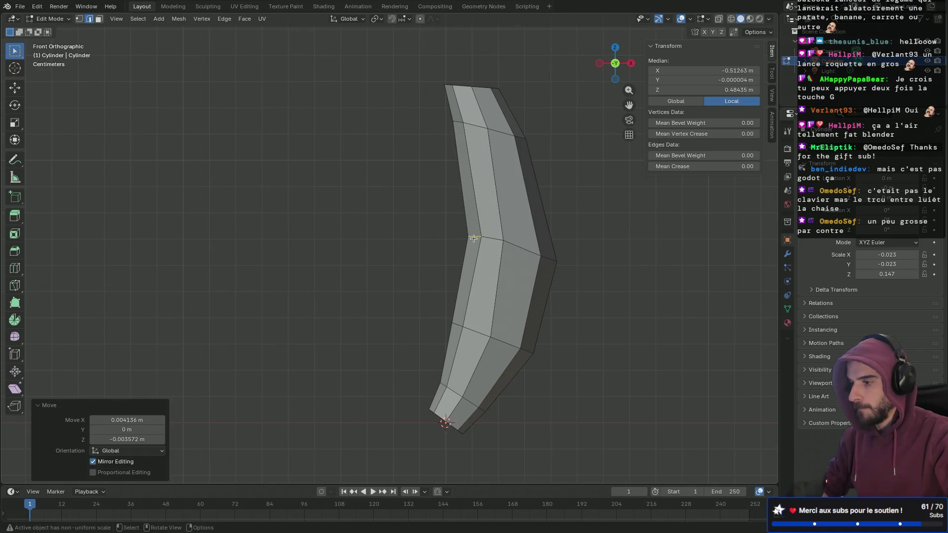
mouse_move(499, 244)
middle_mouse_down()
mouse_move(440, 226)
mouse_move(518, 232)
mouse_move(442, 217)
mouse_move(311, 248)
mouse_move(357, 284)
middle_mouse_up()
- Nudge two more inner-curve edge paths about 0.004 m outward in front view
left_click(396, 285)
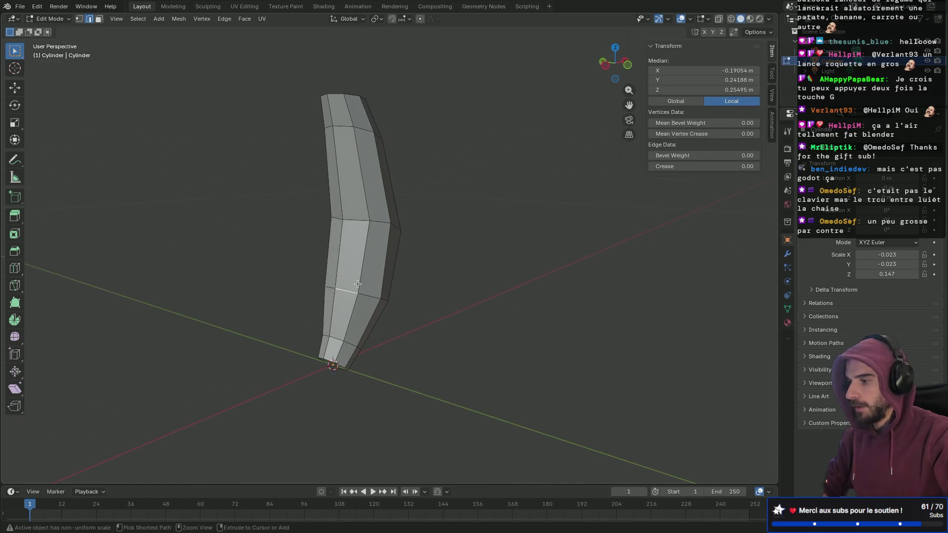
left_click(329, 287, "ctrl")
key("KP_1")
key("g")
left_click(490, 339)
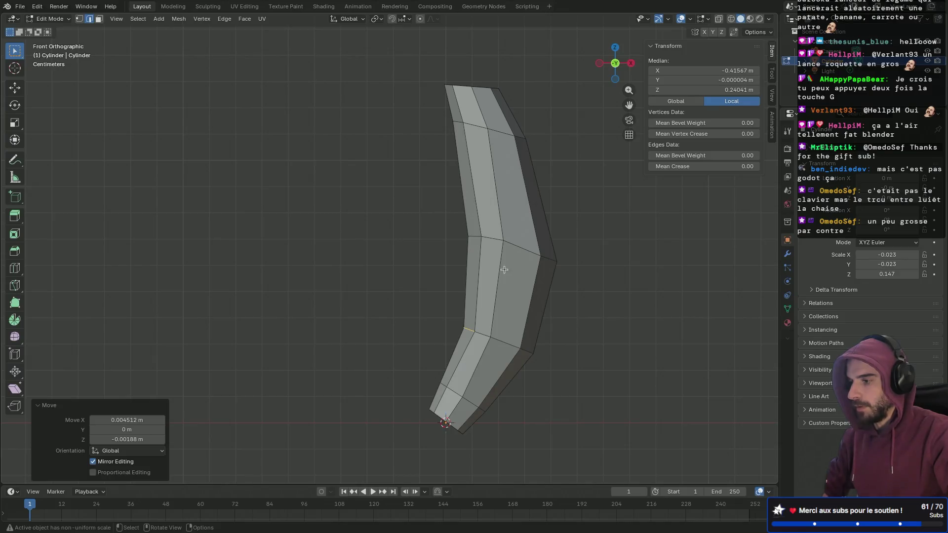
left_click(458, 121)
middle_click_drag(435, 148, 310, 122)
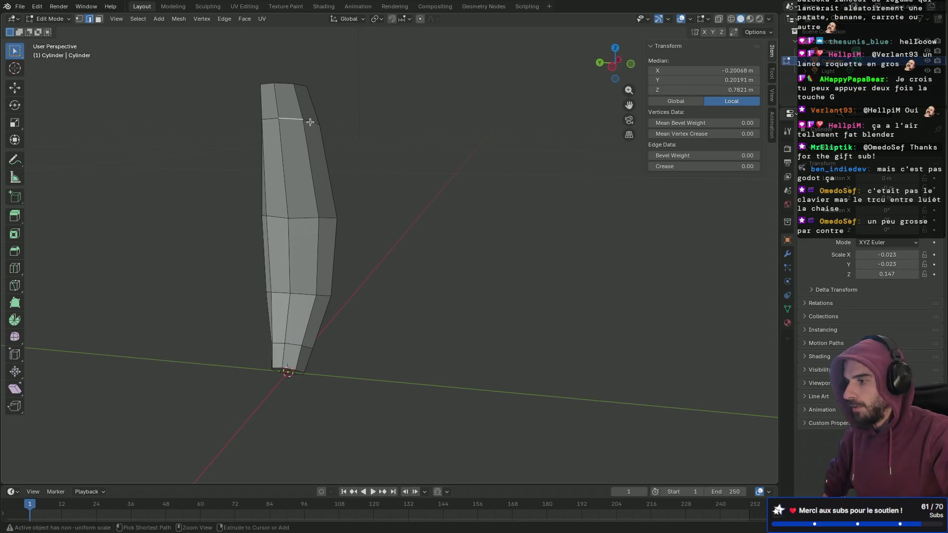
left_click(268, 119, "ctrl")
key("KP_1")
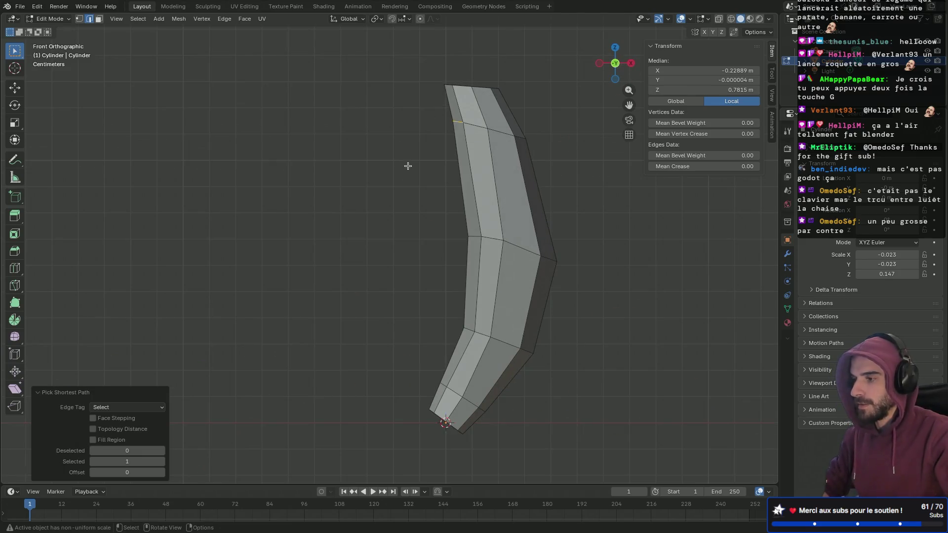
key("g")
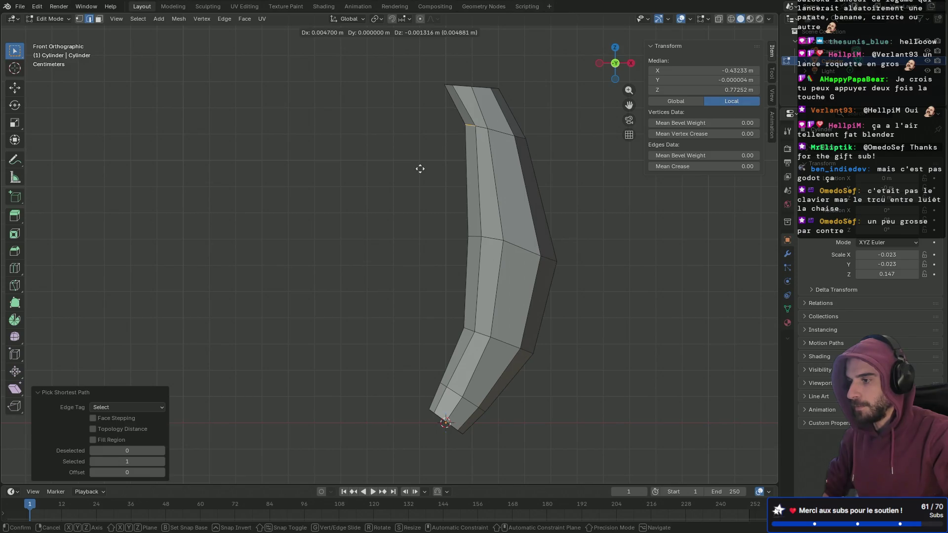
left_click(424, 164)
middle_click_drag(465, 118, 454, 170)
- Select the banana's top cap face and scale it to 0.379
key("3")
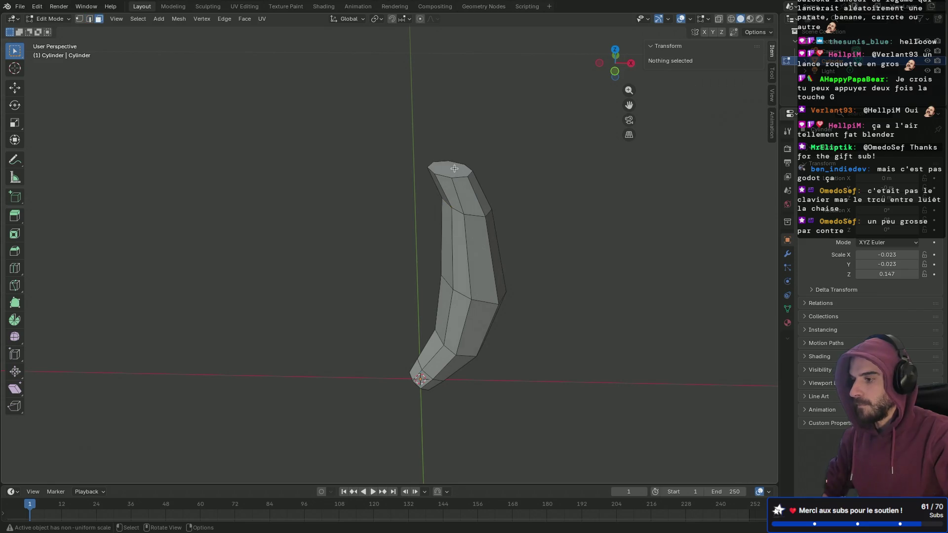
left_click(455, 172)
key("s")
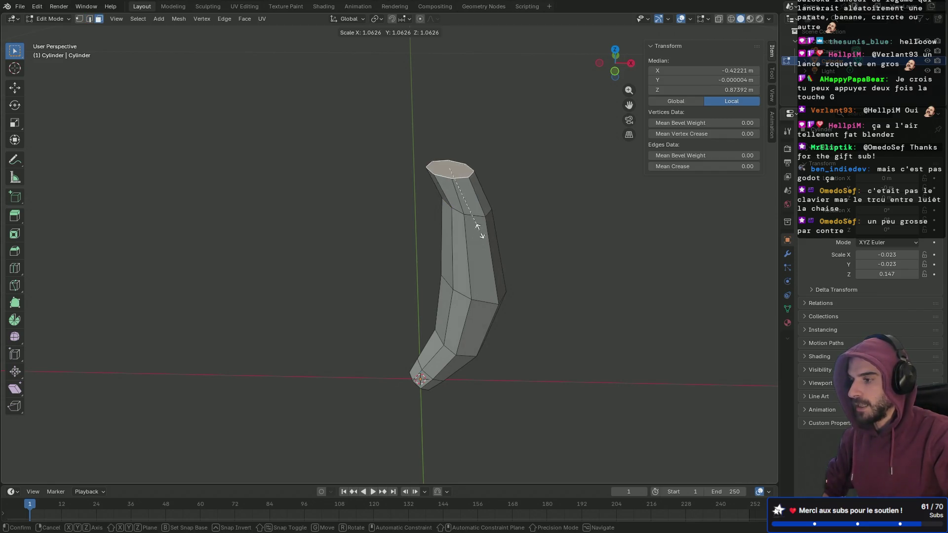
left_click(461, 189)
middle_click_drag(413, 230, 425, 228)
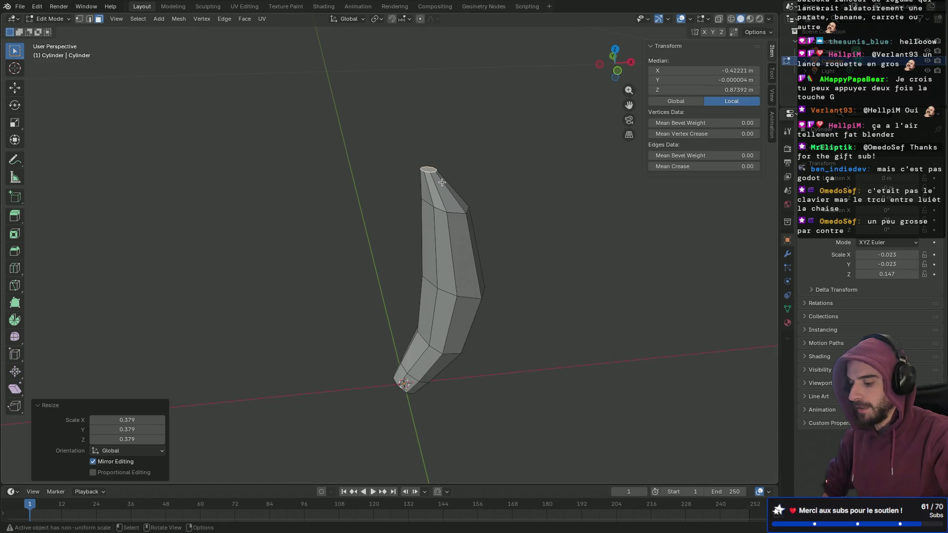
- Raise the top face straight up about 0.008 m to form a short stem
key("g")
key("z")
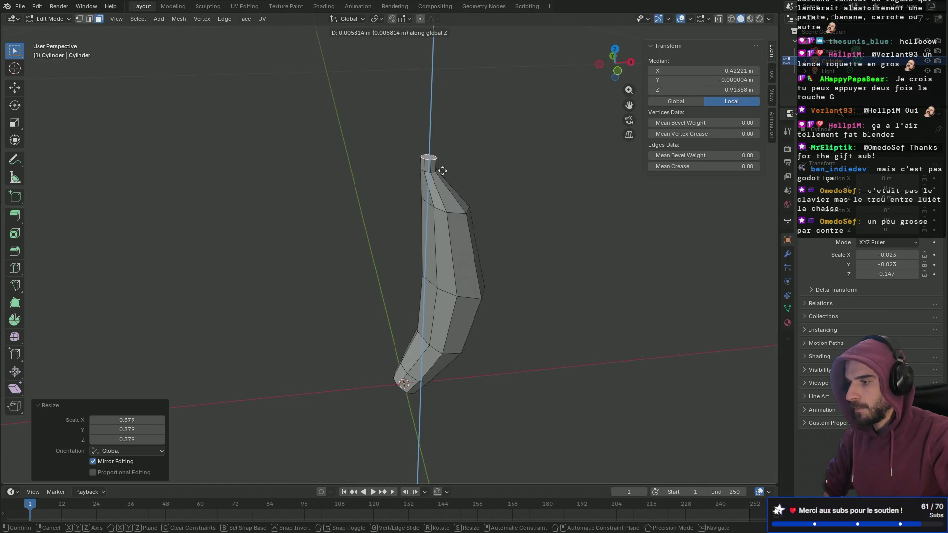
left_click(442, 166)
mouse_move(442, 167)
middle_mouse_down()
mouse_move(425, 191)
mouse_move(387, 192)
mouse_move(433, 213)
mouse_move(368, 291)
mouse_move(357, 283)
mouse_move(440, 309)
mouse_move(497, 306)
mouse_move(340, 287)
middle_mouse_up()
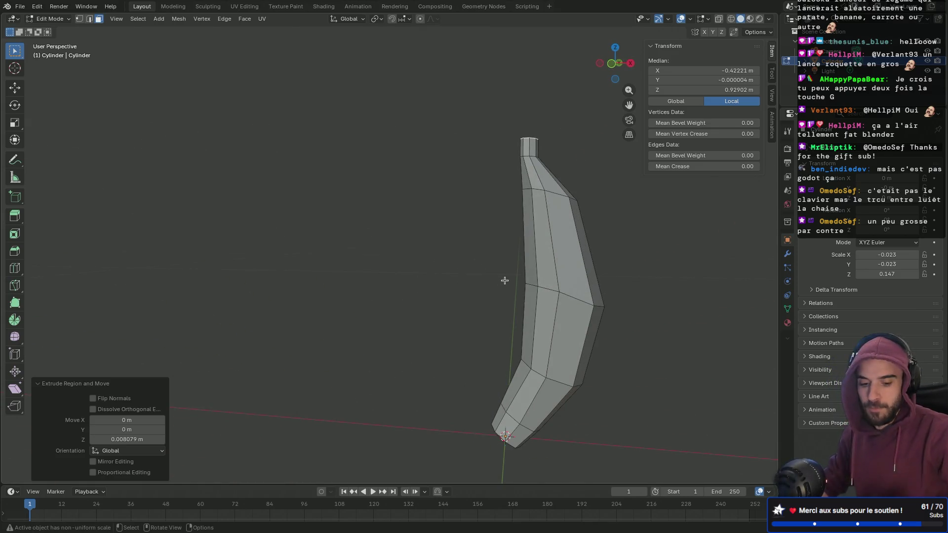
- Move the middle edge loop about 0.004 m sideways in front view to deepen the bend
key("KP_1")
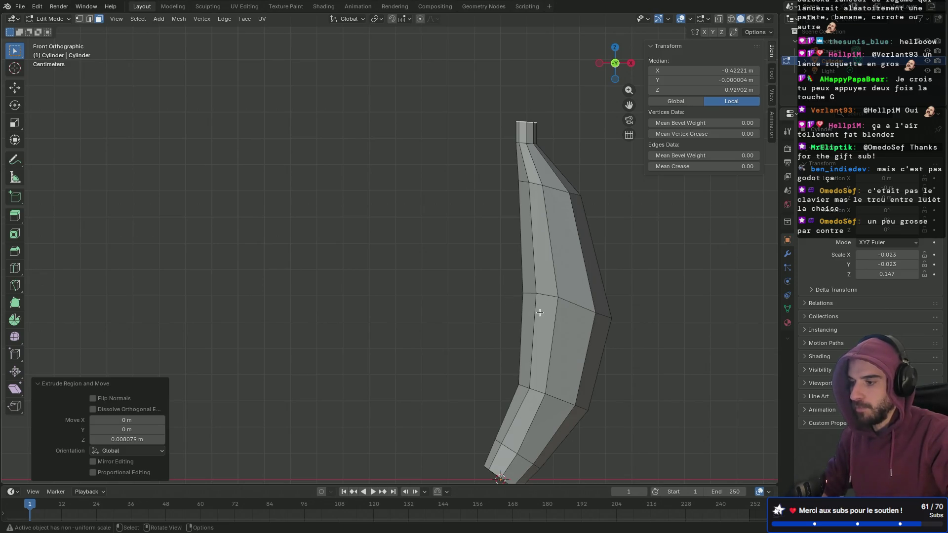
mouse_move(506, 302)
middle_mouse_down()
mouse_move(531, 313)
mouse_move(478, 288)
middle_mouse_up()
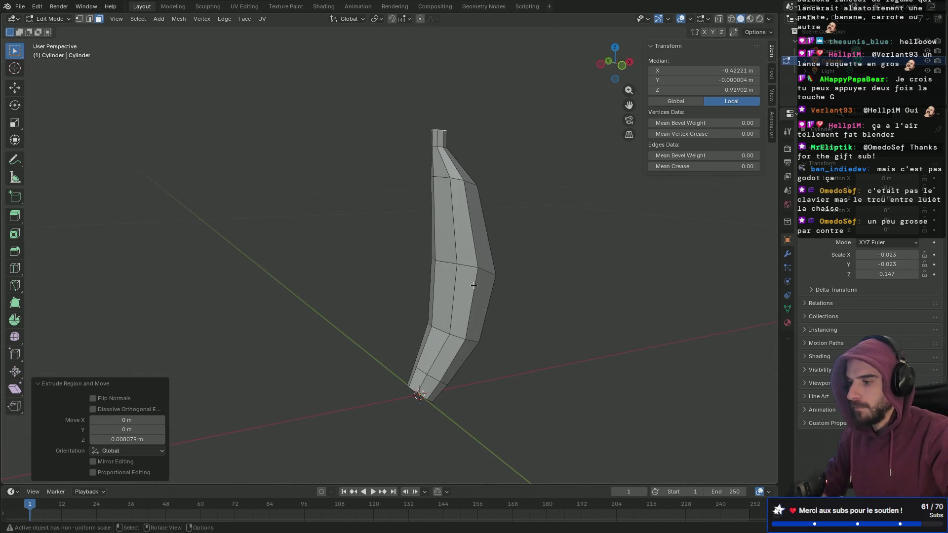
left_click(472, 267, "alt")
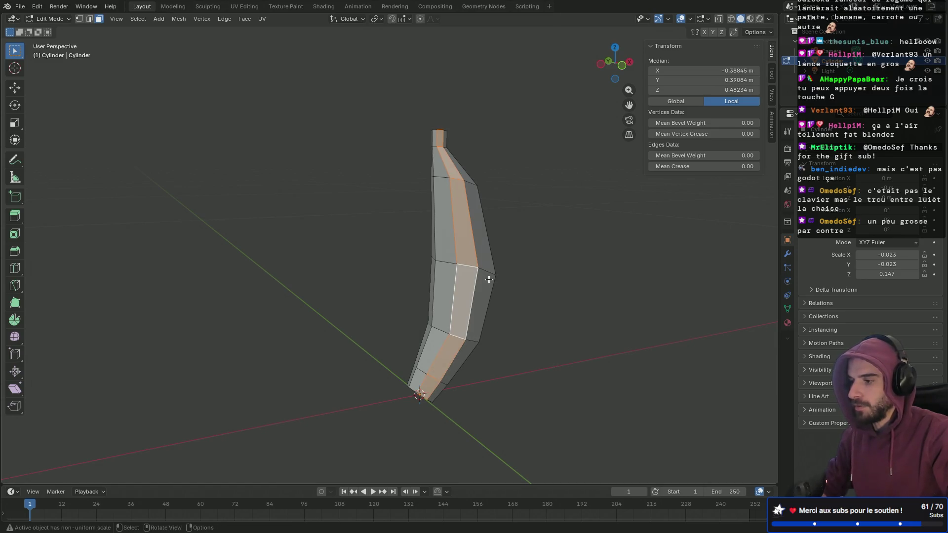
key("2")
left_click(482, 278)
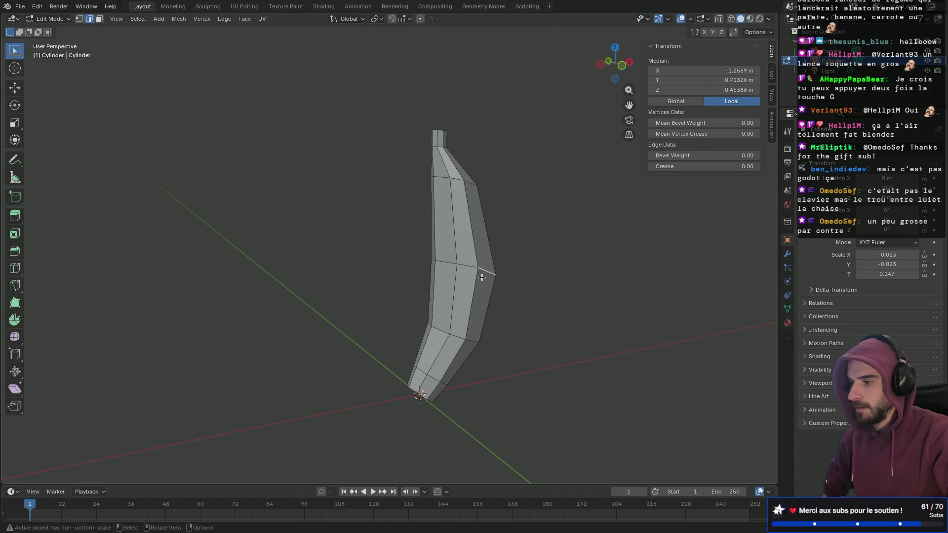
left_click(469, 267, "alt")
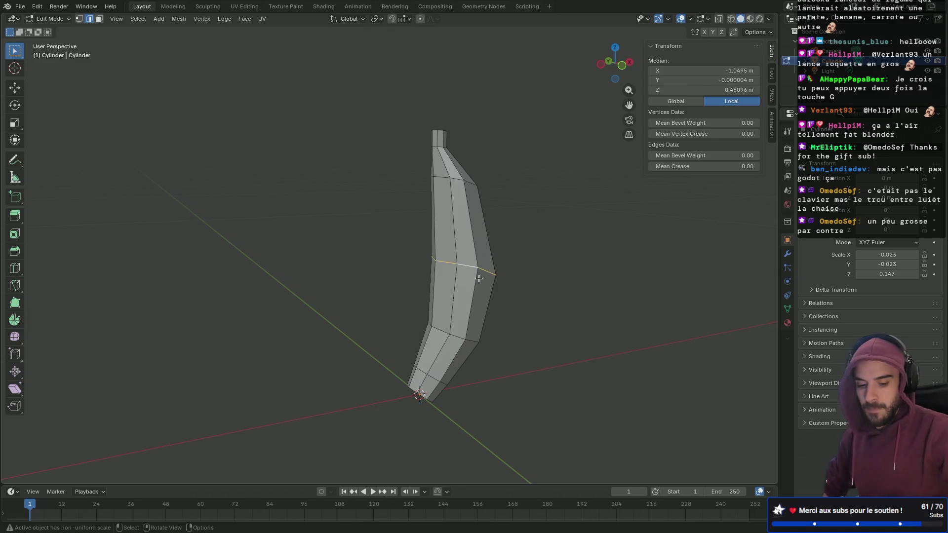
key("KP_1")
key("g")
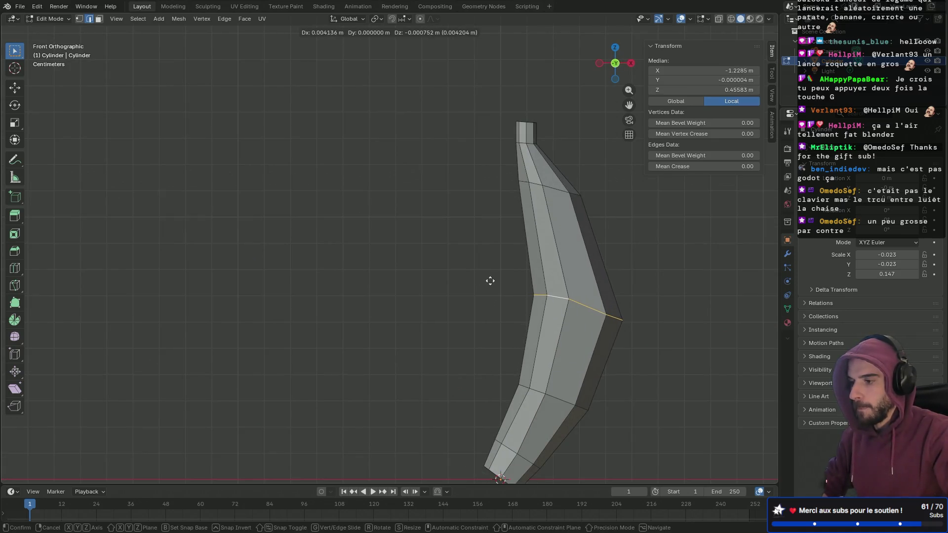
left_click(490, 279)
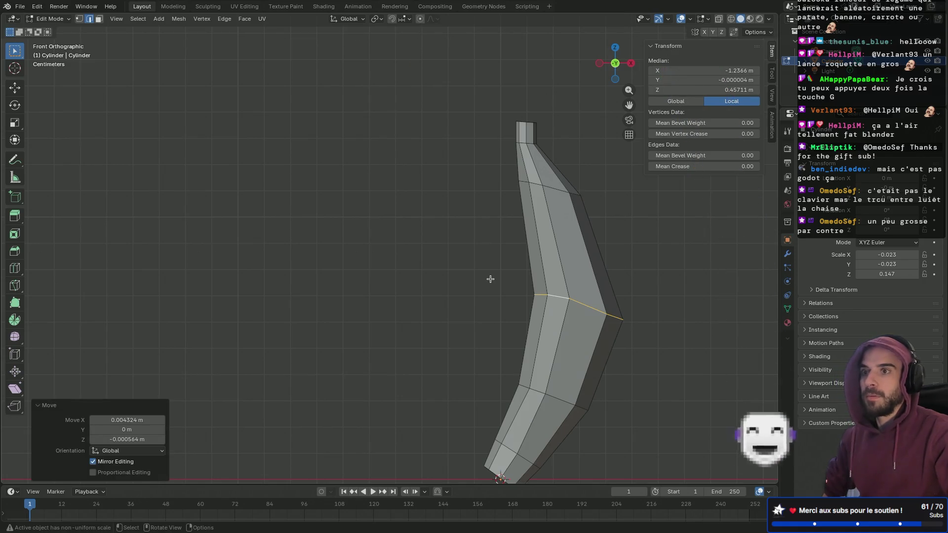
mouse_move(488, 277)
middle_mouse_down()
mouse_move(446, 332)
mouse_move(527, 341)
middle_mouse_up()
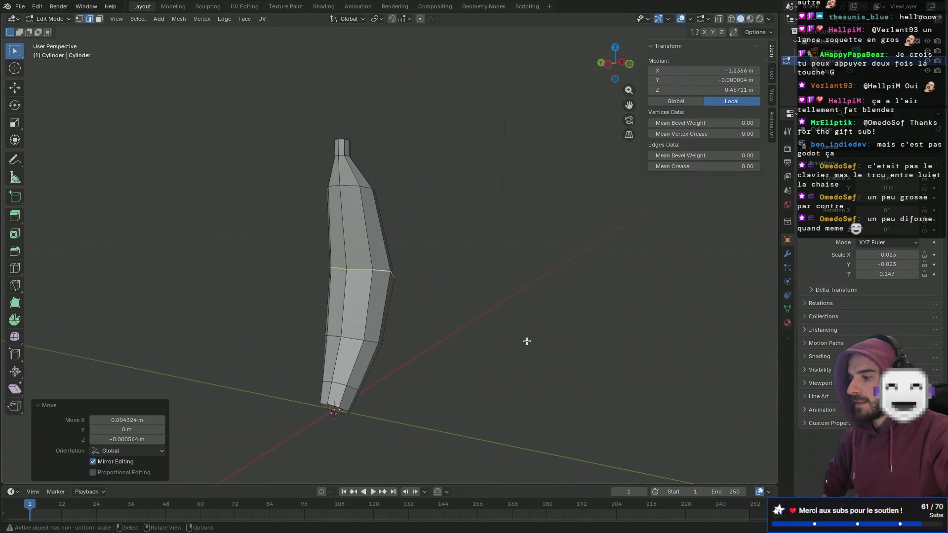
mouse_move(457, 332)
middle_mouse_down()
mouse_move(389, 335)
mouse_move(449, 372)
middle_mouse_up()
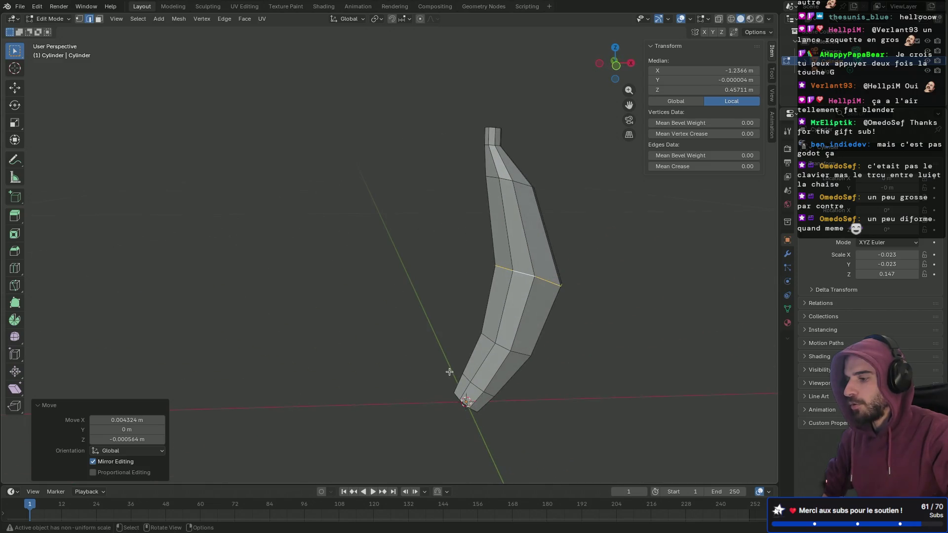
mouse_move(536, 373)
middle_mouse_down()
mouse_move(499, 340)
mouse_move(508, 302)
mouse_move(573, 294)
mouse_move(421, 278)
mouse_move(400, 279)
mouse_move(434, 286)
mouse_move(197, 289)
mouse_move(312, 279)
mouse_move(423, 251)
mouse_move(457, 334)
mouse_move(493, 201)
middle_mouse_up()
- Raise the stem's top face about 0.005 m along Z
key("3")
left_click(496, 167)
key("KP_3")
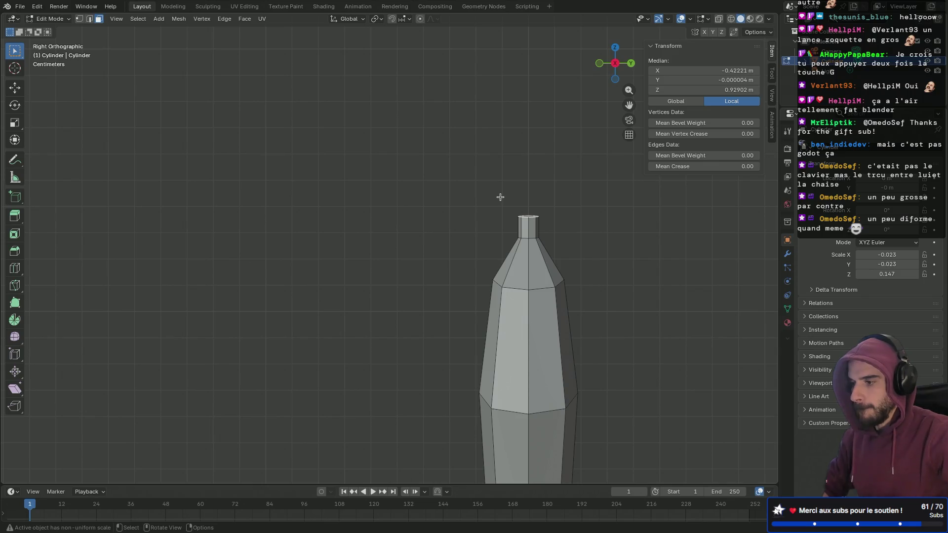
key("KP_1")
key("g")
key("z")
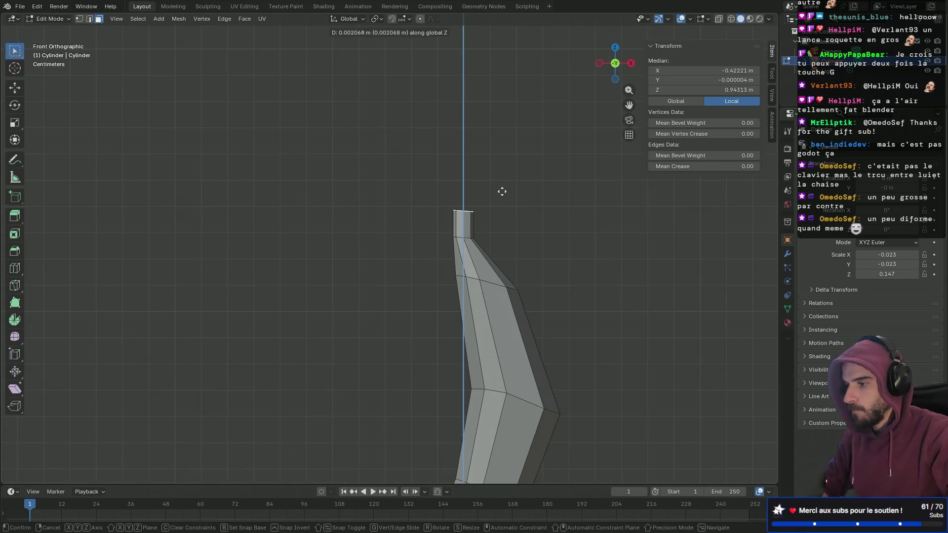
left_click(504, 184)
mouse_move(504, 184)
middle_mouse_down()
mouse_move(479, 271)
mouse_move(526, 271)
mouse_move(531, 288)
mouse_move(419, 290)
mouse_move(389, 273)
mouse_move(412, 262)
mouse_move(421, 303)
mouse_move(441, 187)
middle_mouse_up()
scroll(385, 280, "down", 5)
middle_click_drag(384, 280, 429, 222)
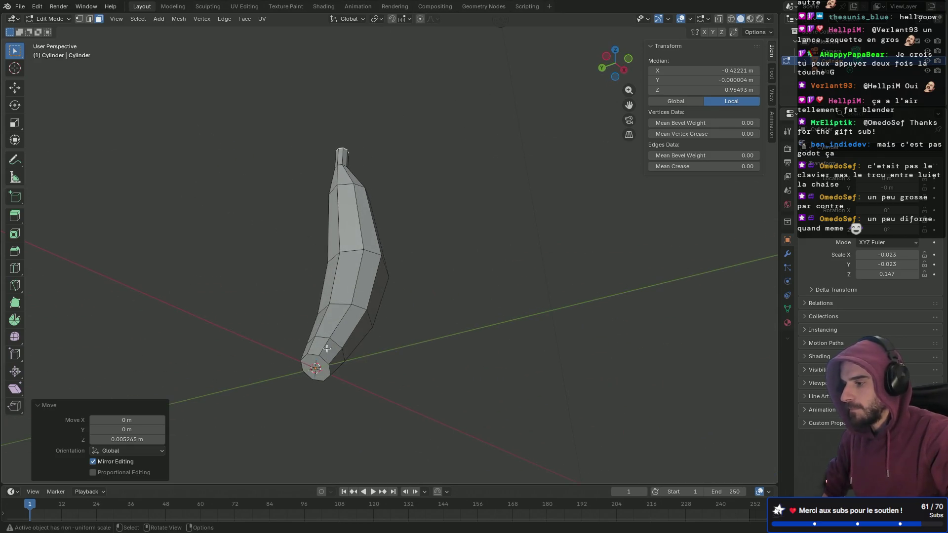
- Scale down both the stem tip and bottom end faces together
left_click(316, 367, "shift")
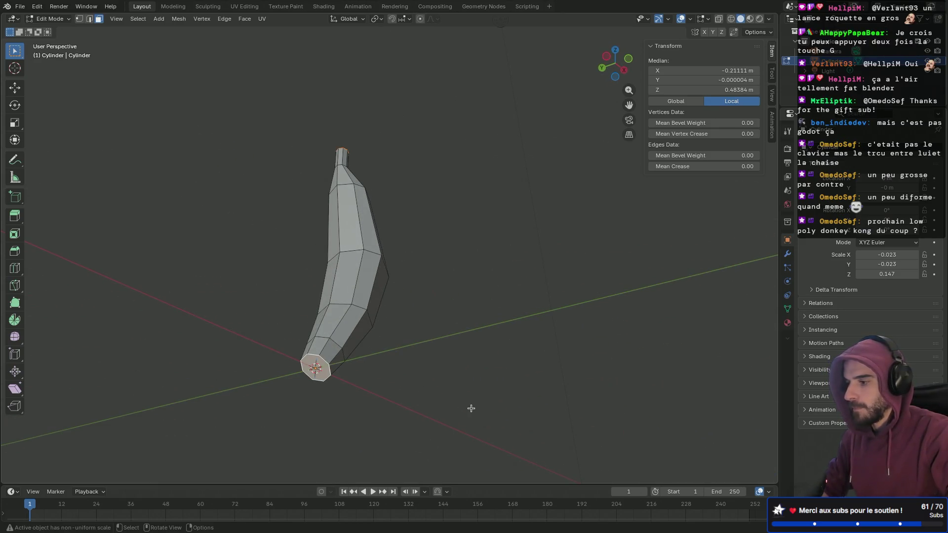
key("s")
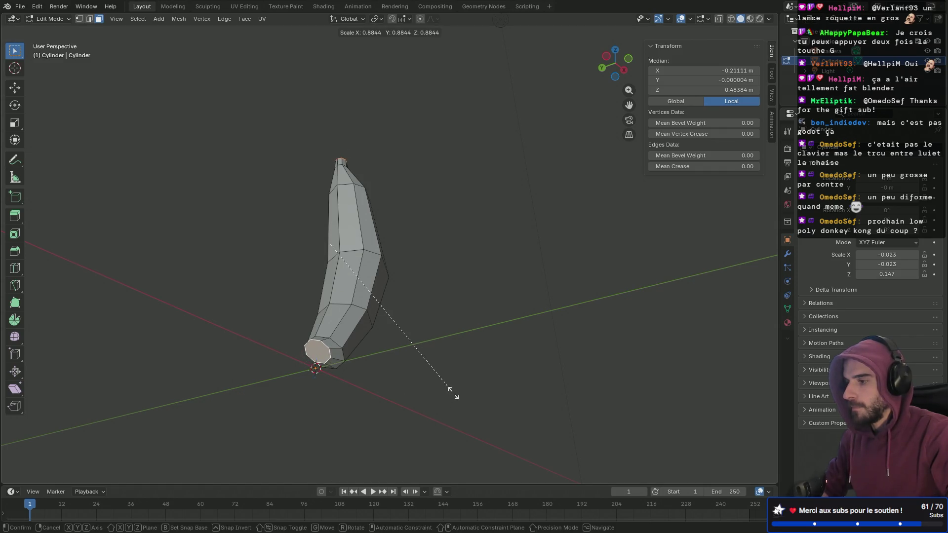
left_click(453, 393)
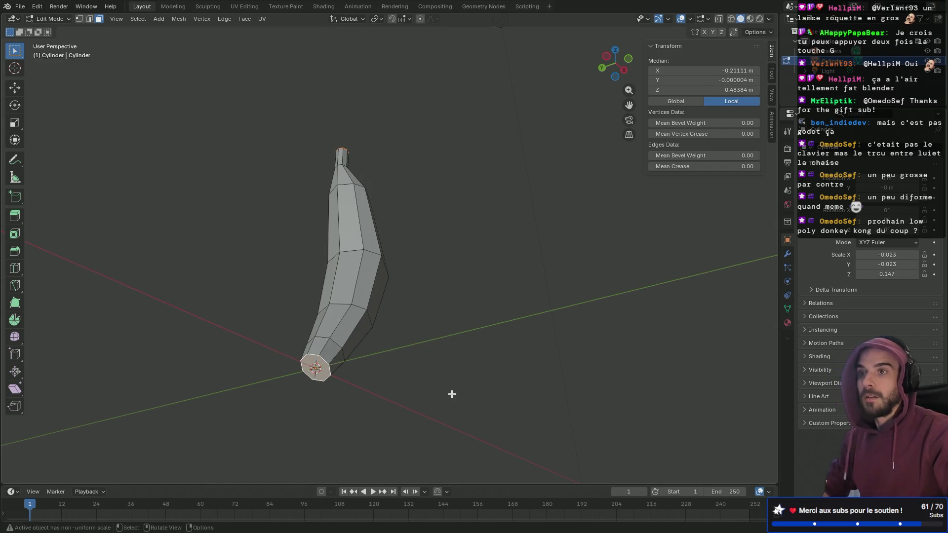
left_click(452, 394)
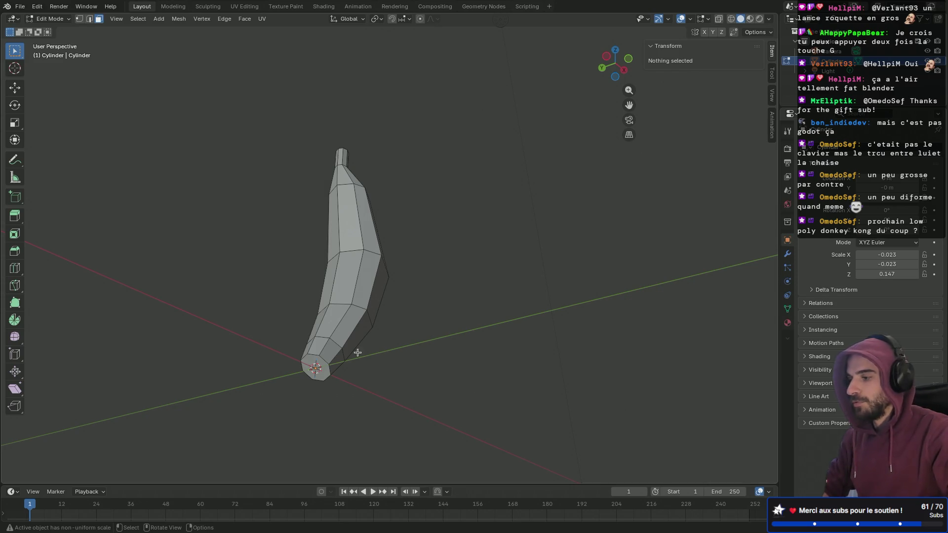
- Shrink the bottom end face alone to a 0.697 scale
left_click(322, 364)
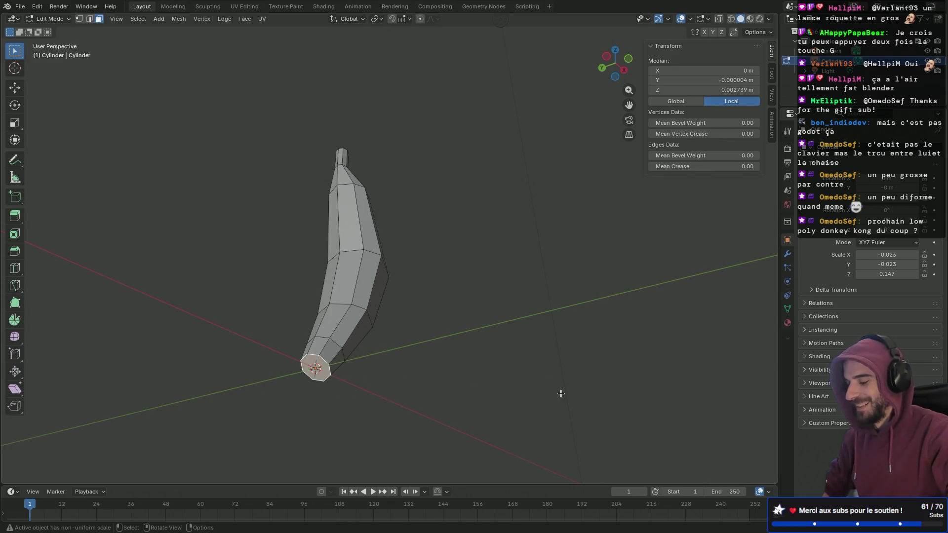
key("s")
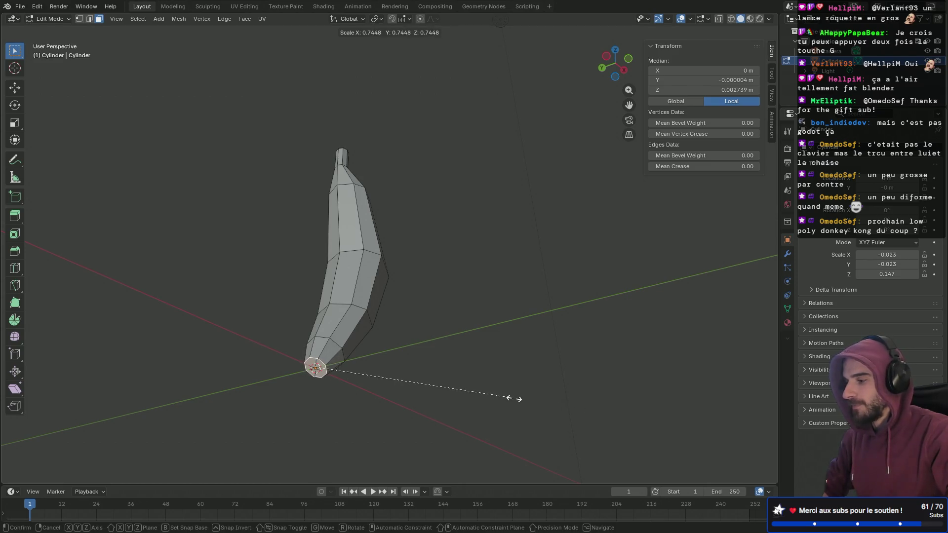
left_click(502, 397)
mouse_move(502, 391)
middle_mouse_down()
mouse_move(440, 370)
mouse_move(421, 395)
mouse_move(477, 393)
middle_mouse_up()
mouse_move(543, 243)
middle_mouse_down()
mouse_move(497, 237)
mouse_move(538, 224)
middle_mouse_up()
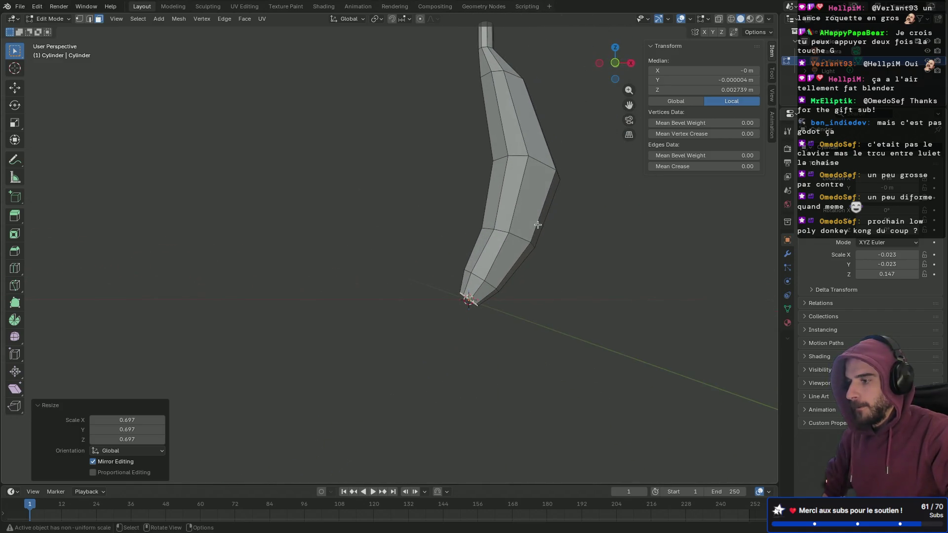
left_click(519, 191, "alt")
- Edge-slide the upper edge path along the banana's inner side
key("2")
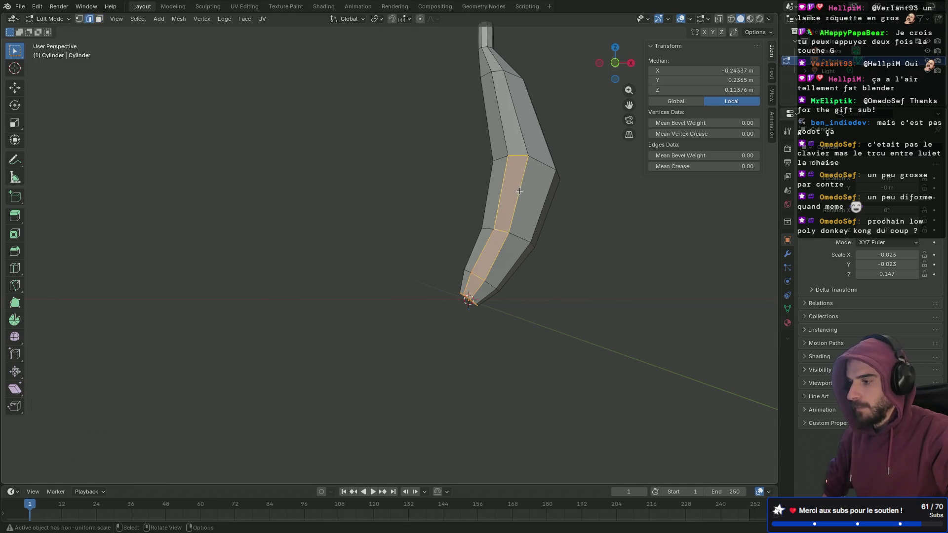
left_click(525, 149)
left_click(519, 191, "ctrl")
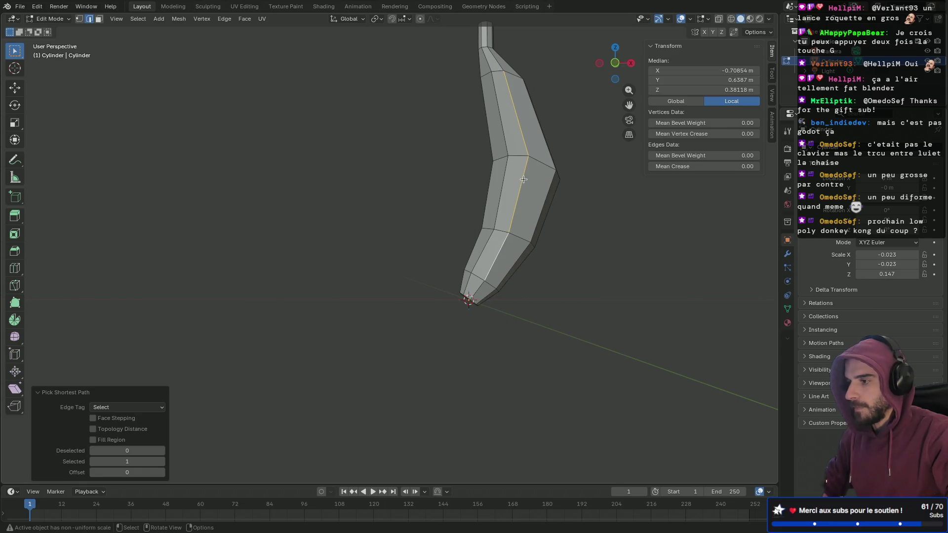
key("g")
key("g")
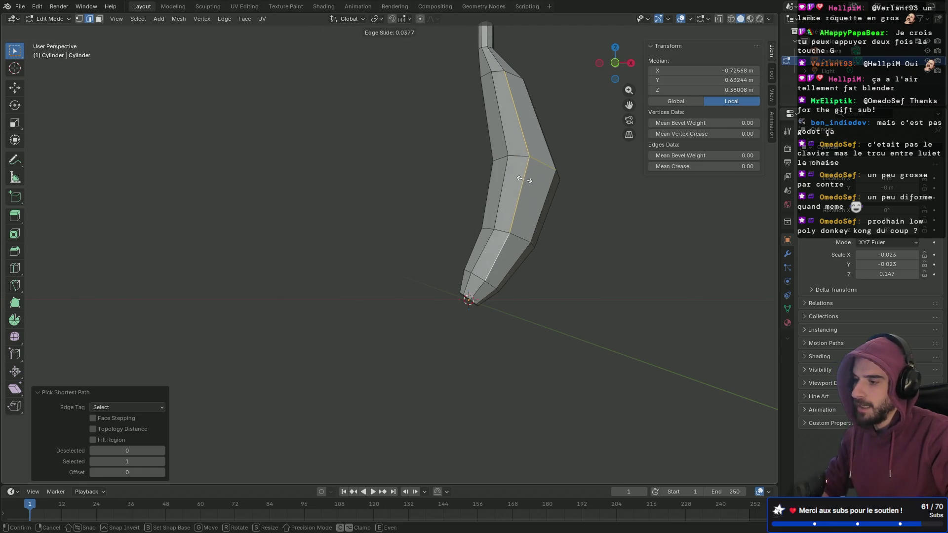
left_click(529, 181)
mouse_move(529, 181)
middle_mouse_down()
mouse_move(426, 209)
mouse_move(481, 222)
middle_mouse_up()
- Slide the lower inner-side edge path by a factor of -0.164 and review the curve
left_click(489, 251)
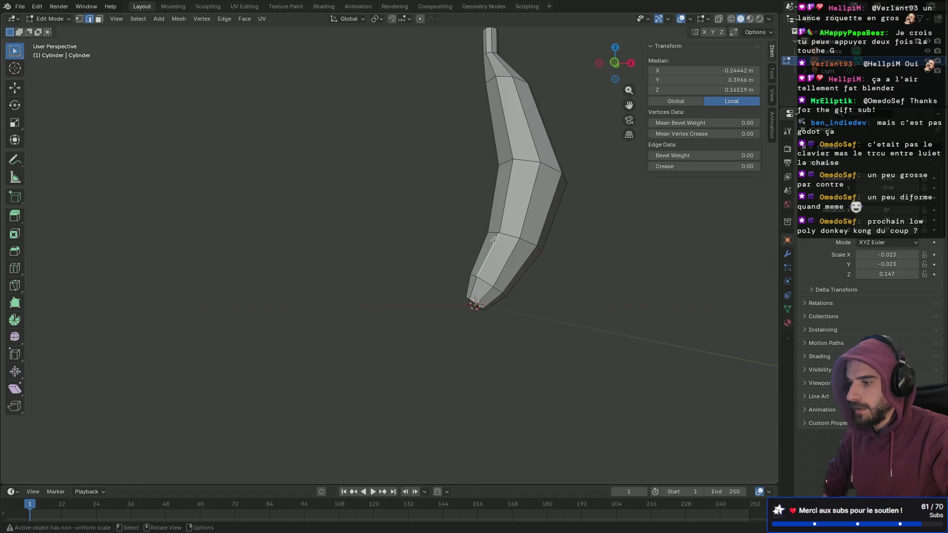
left_click(501, 215, "ctrl")
left_click(512, 143, "ctrl")
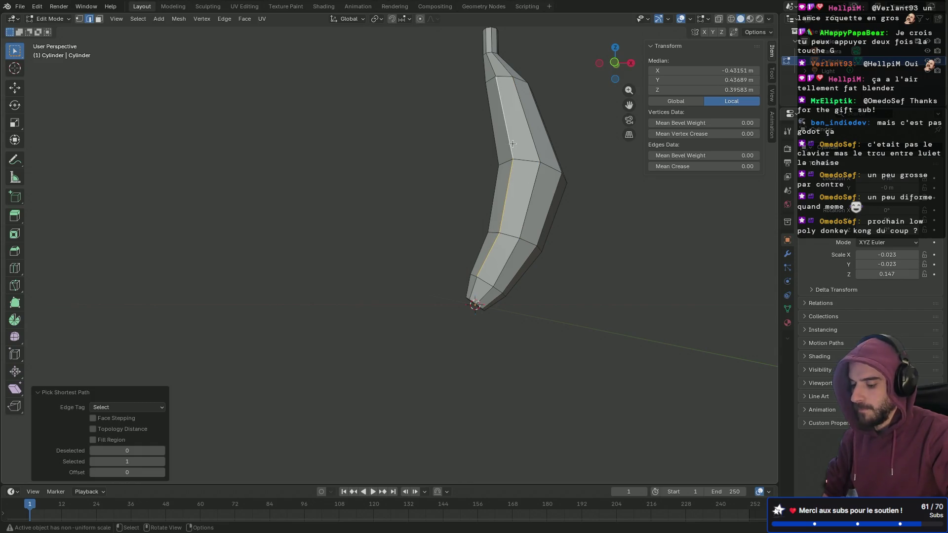
key("g")
key("g")
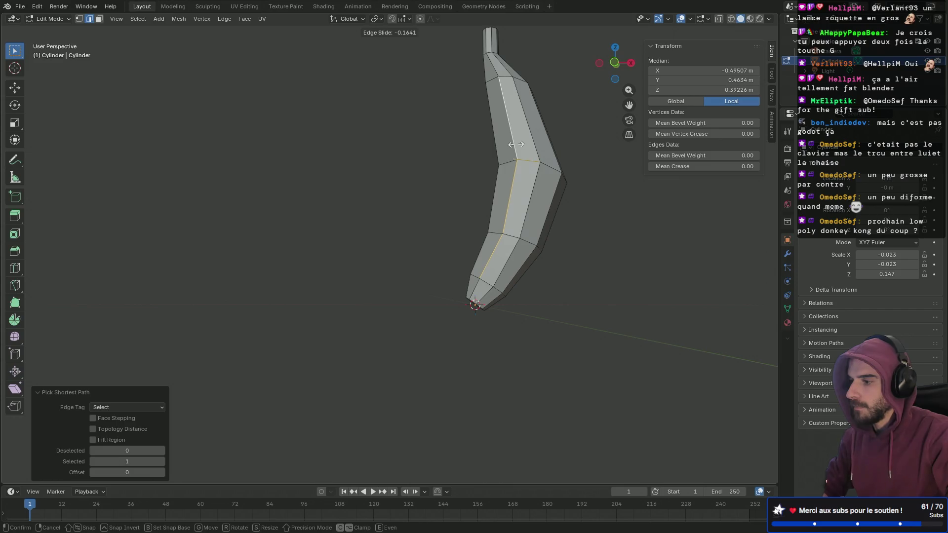
left_click(516, 144)
mouse_move(466, 158)
middle_mouse_down()
mouse_move(533, 165)
mouse_move(360, 169)
mouse_move(425, 178)
mouse_move(375, 197)
mouse_move(461, 248)
middle_mouse_up()
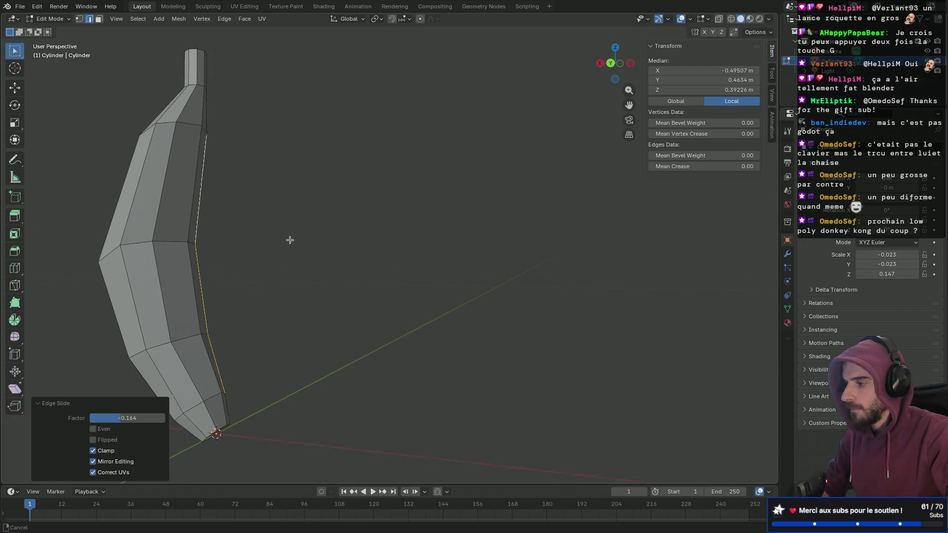
middle_click_drag(290, 240, 478, 209, "shift")
mouse_move(275, 216)
middle_mouse_down()
mouse_move(455, 233)
mouse_move(294, 227)
mouse_move(356, 231)
mouse_move(414, 205)
mouse_move(425, 213)
mouse_move(528, 194)
mouse_move(383, 188)
mouse_move(351, 218)
mouse_move(406, 221)
middle_mouse_up()
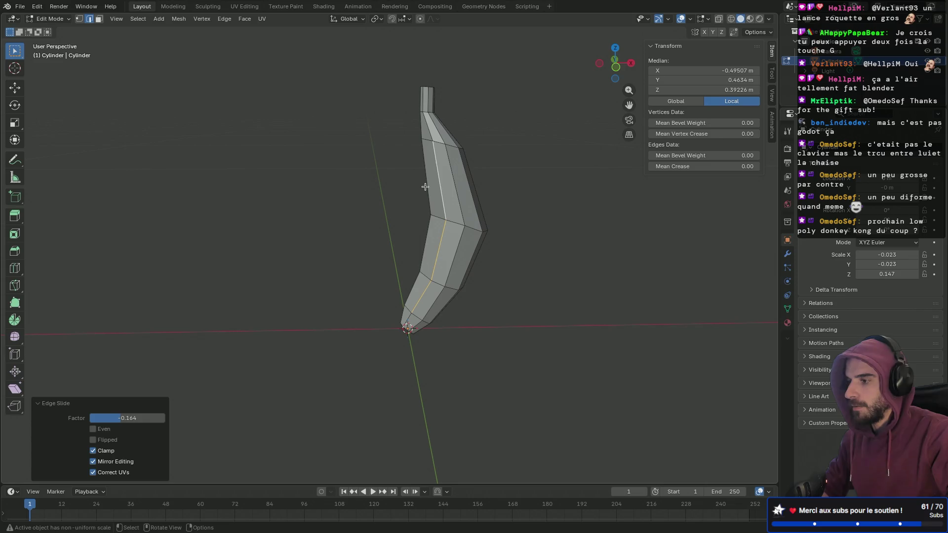
mouse_move(387, 179)
middle_mouse_down()
mouse_move(395, 190)
mouse_move(239, 207)
mouse_move(488, 217)
mouse_move(591, 204)
mouse_move(291, 200)
middle_mouse_up()
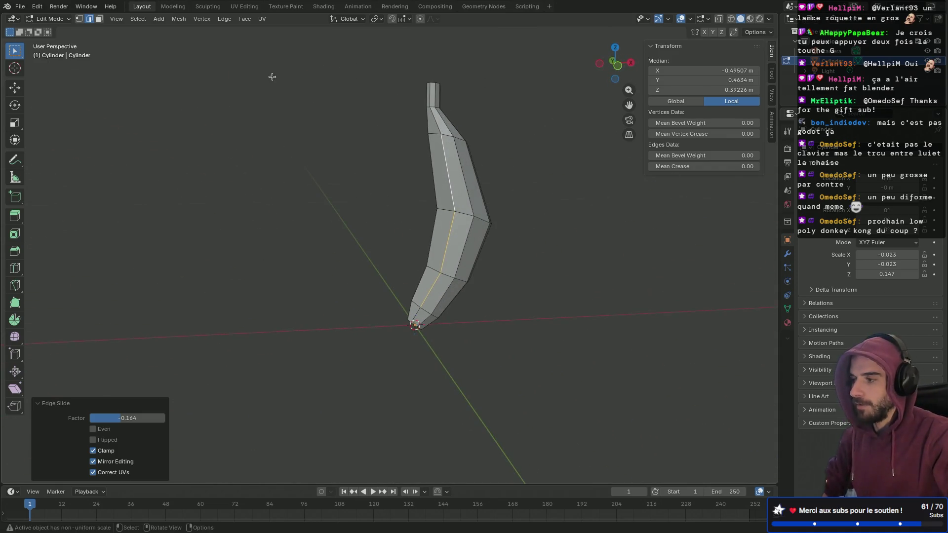
left_click(323, 7)
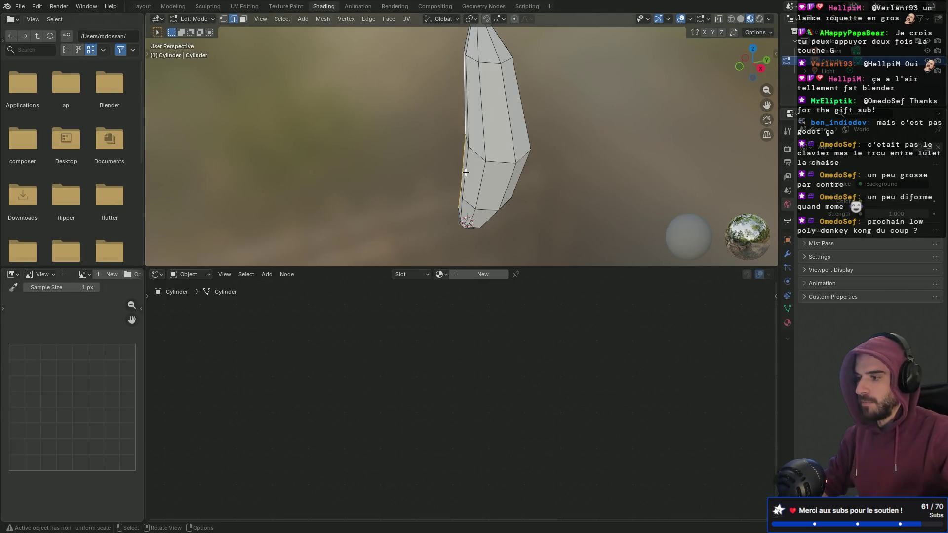
- Return the banana to Object Mode and create a new material for it
mouse_move(459, 157)
middle_mouse_down()
mouse_move(423, 121)
mouse_move(465, 133)
mouse_move(433, 123)
mouse_move(437, 113)
mouse_move(328, 121)
mouse_move(271, 106)
mouse_move(320, 107)
middle_mouse_up()
key("Tab")
mouse_move(493, 142)
middle_mouse_down()
mouse_move(409, 157)
mouse_move(488, 148)
middle_mouse_up()
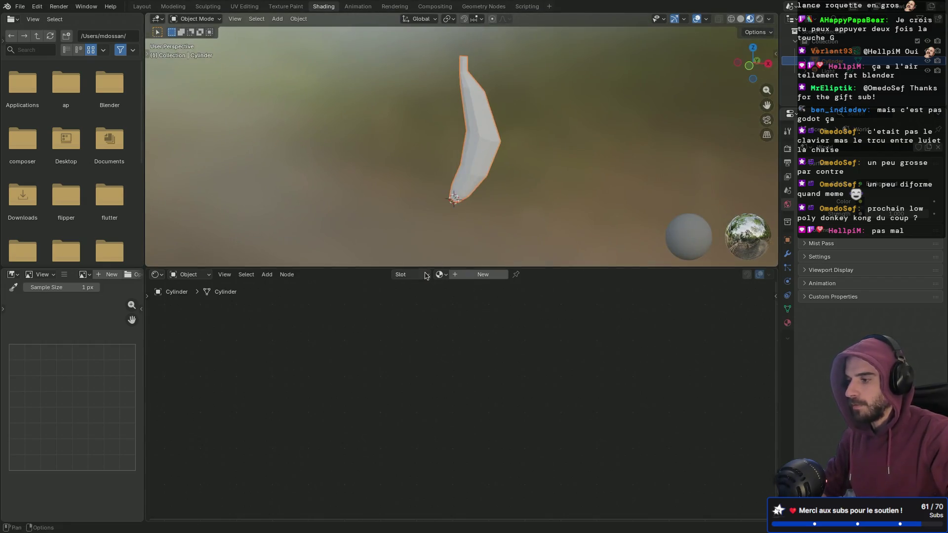
left_click(470, 277)
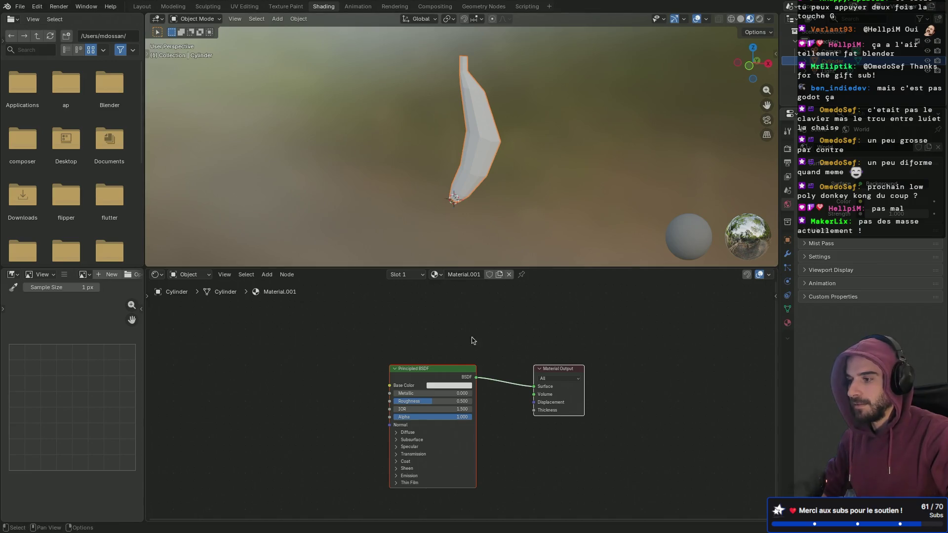
- Set Base Color to muted yellow (H 0.161, S 0.770, V 0.766) and remove the file browser area
left_click(439, 390)
left_click_drag(469, 285, 444, 297)
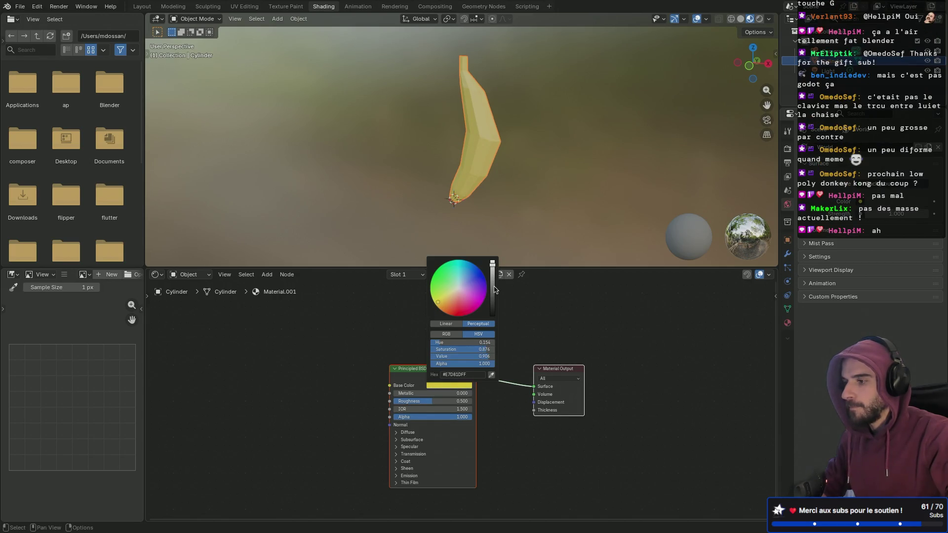
left_click_drag(492, 282, 492, 271)
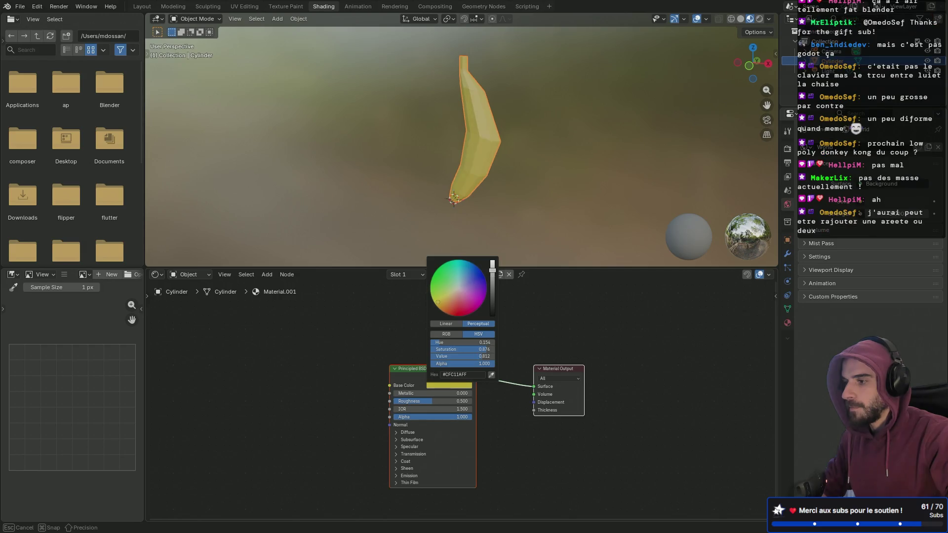
left_click_drag(437, 302, 441, 302)
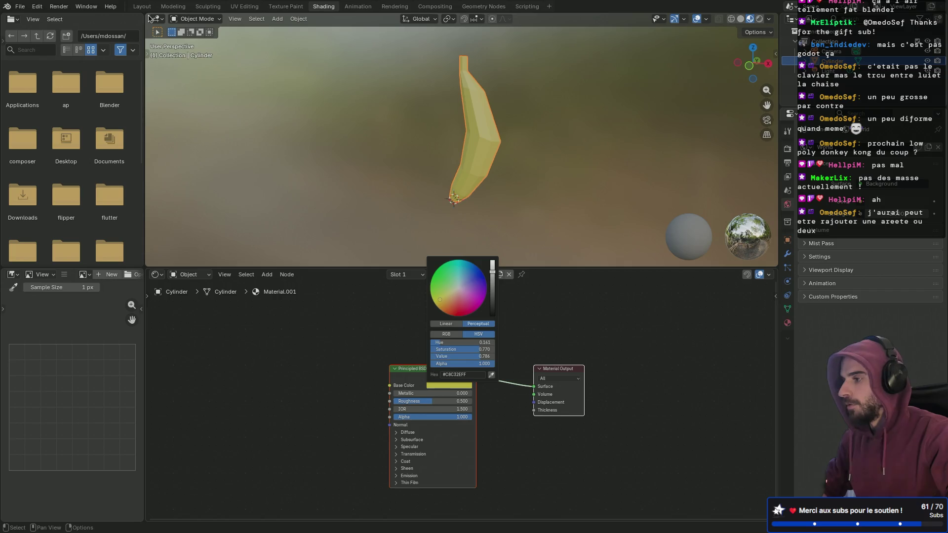
left_click_drag(148, 18, 128, 234)
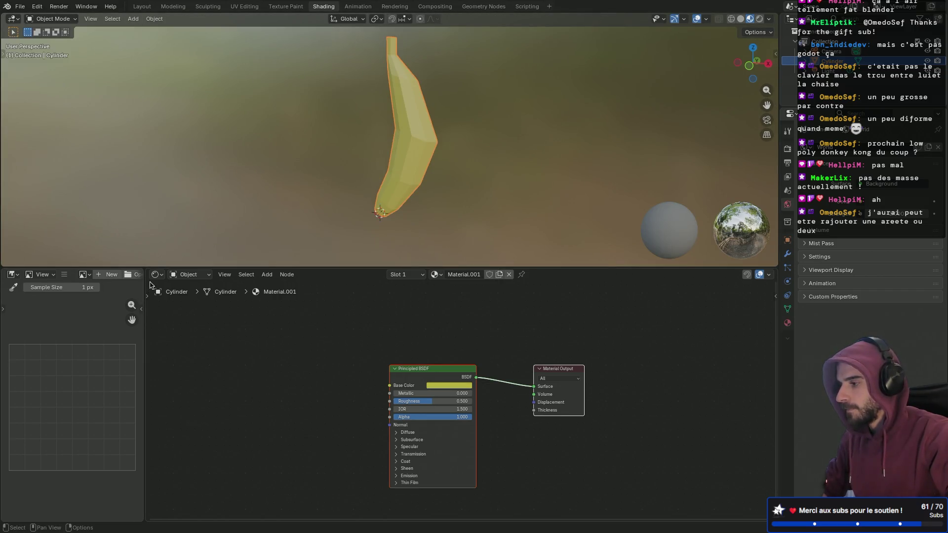
left_click_drag(144, 270, 127, 275)
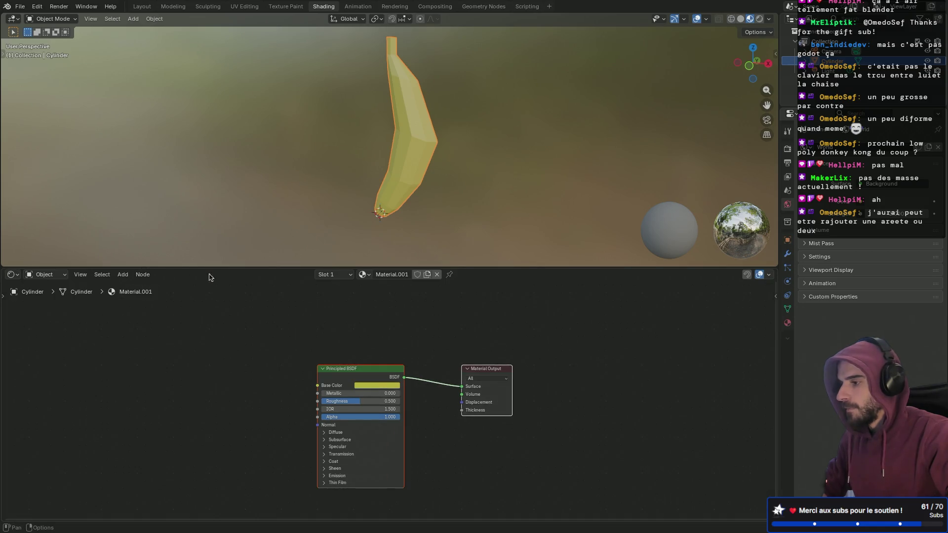
- Enlarge the 3D view above the shader nodes and orbit the yellow banana upright
left_click_drag(257, 269, 270, 366)
scroll(353, 271, "up", 4)
mouse_move(353, 271)
middle_mouse_down()
mouse_move(315, 201)
mouse_move(437, 205)
mouse_move(302, 184)
mouse_move(434, 173)
mouse_move(300, 174)
middle_mouse_up()
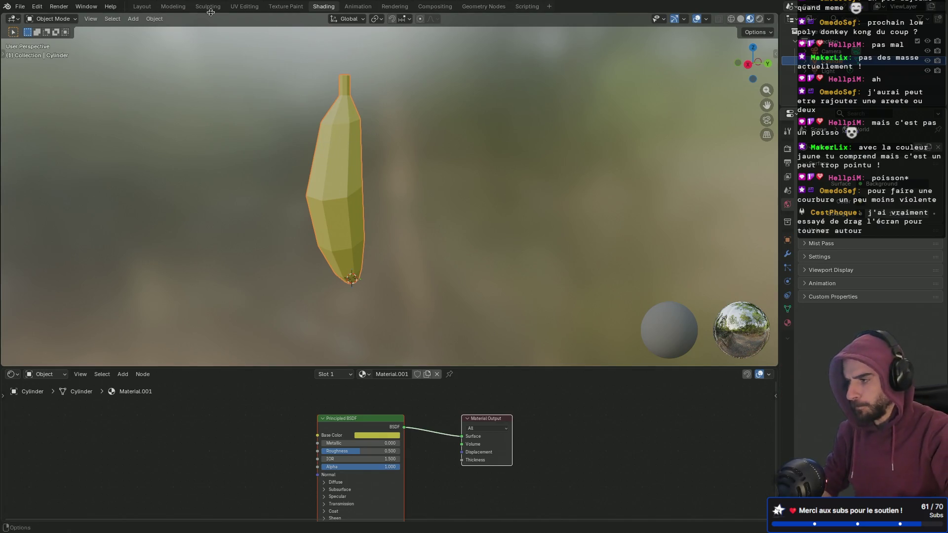
left_click(142, 6)
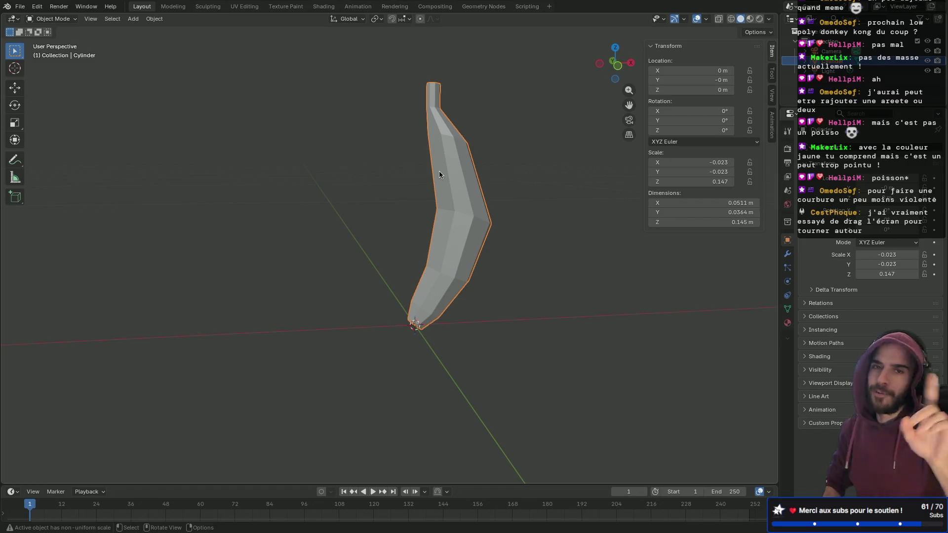
- Add a loop cut across the upper banana and shift it to the right
key("Tab")
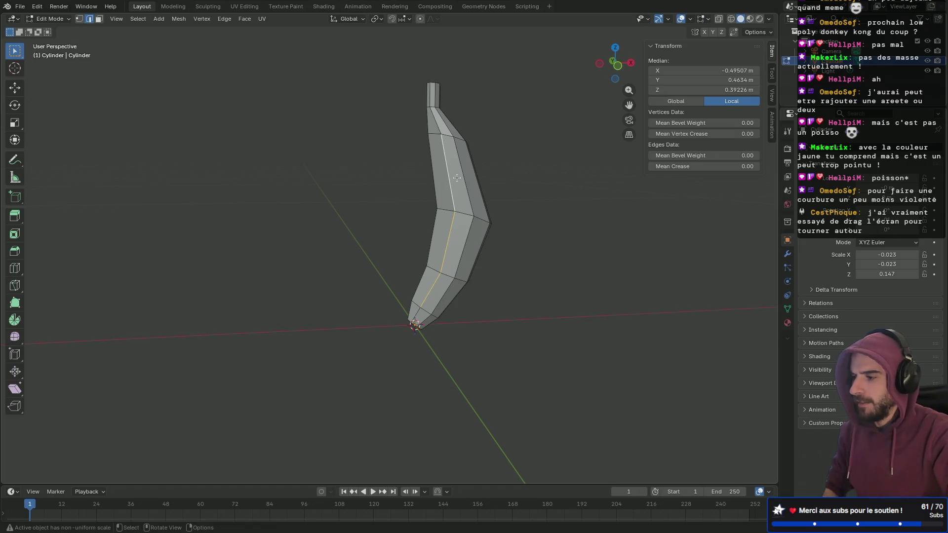
key("ctrl+r")
left_click(463, 187)
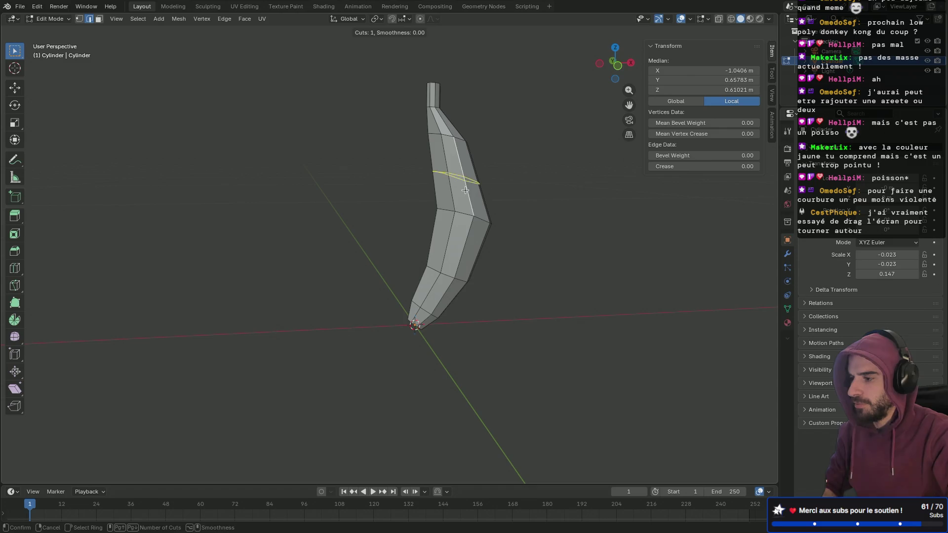
right_click(466, 189)
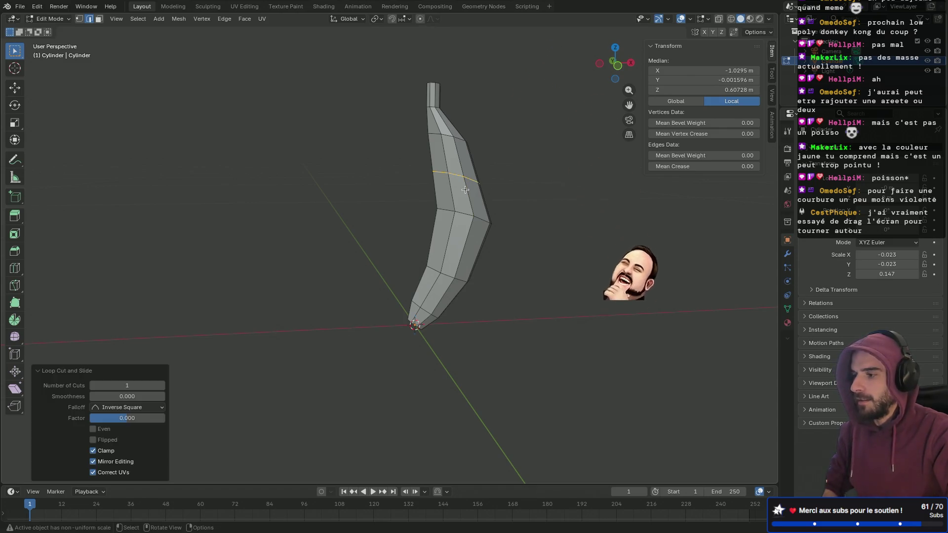
key("KP_3")
key("KP_1")
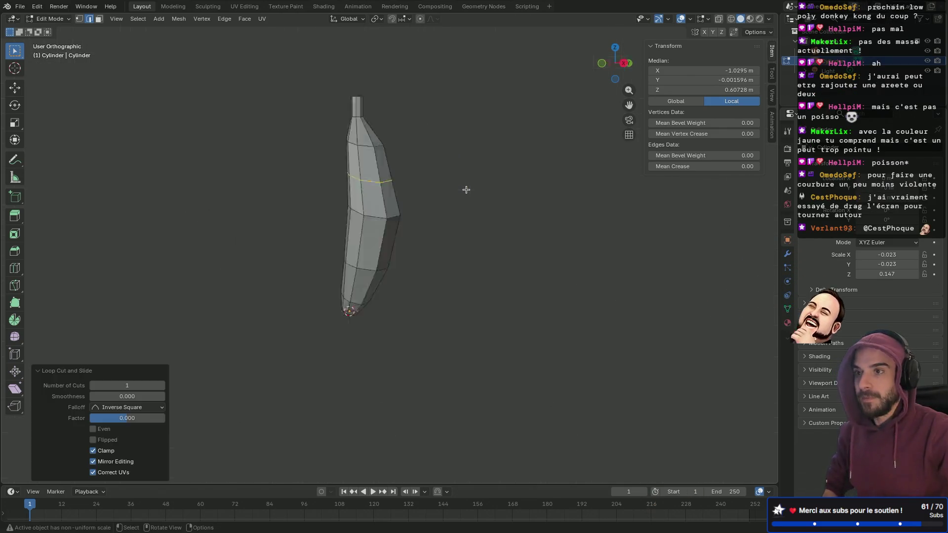
scroll(464, 188, "up", 2)
scroll(469, 254, "up", 2)
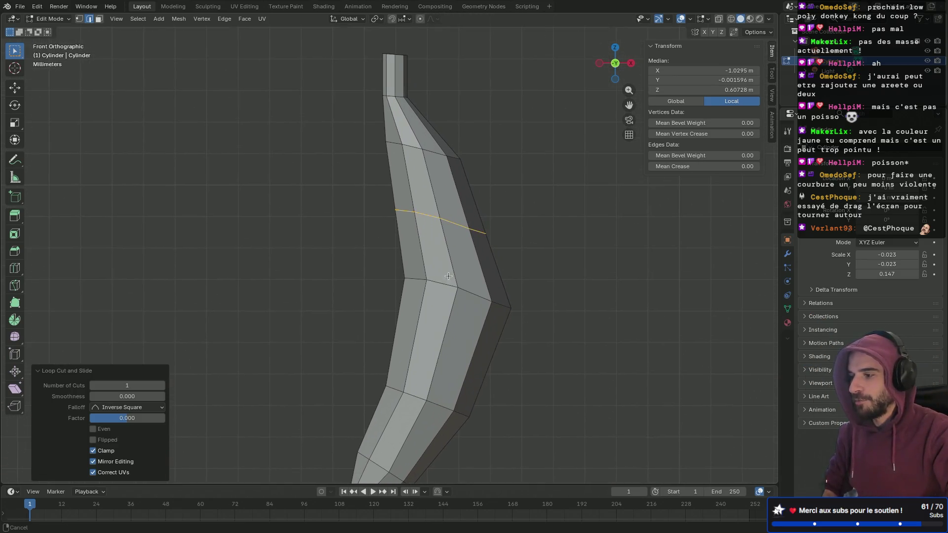
key("g")
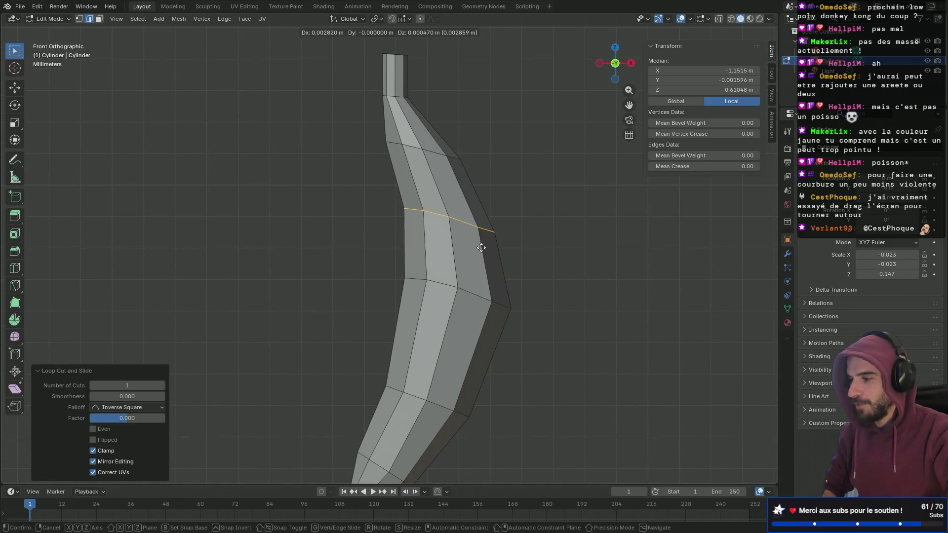
left_click(481, 248)
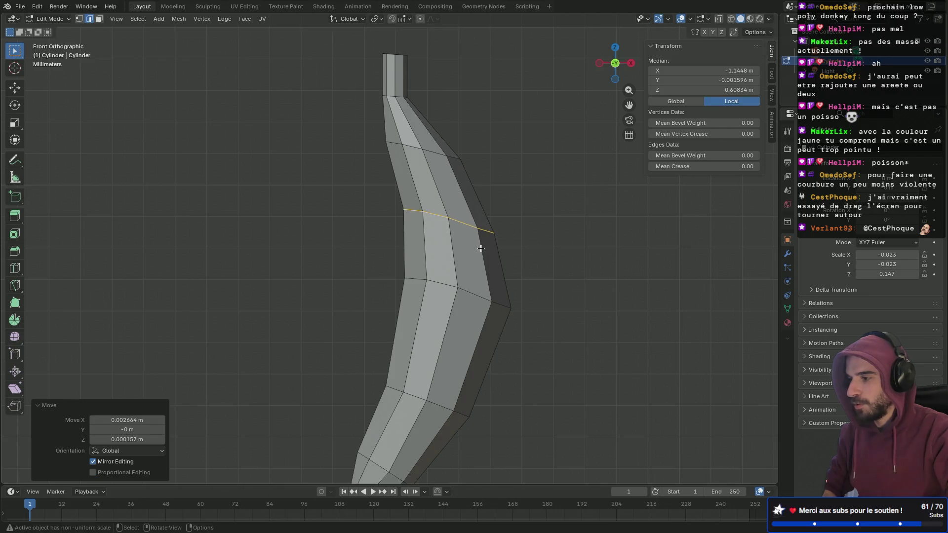
- Move the edge loop near the top of the banana to a new position
left_click(398, 146, "alt")
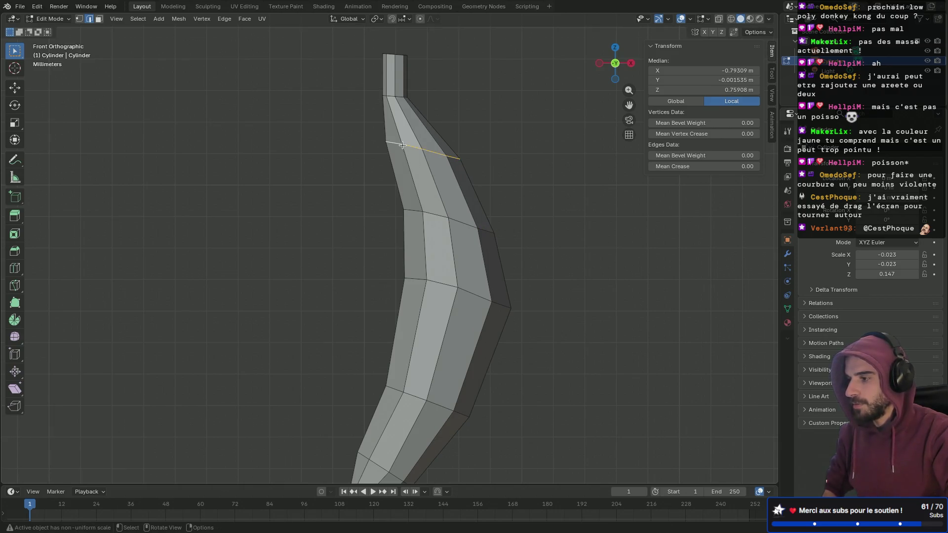
key("g")
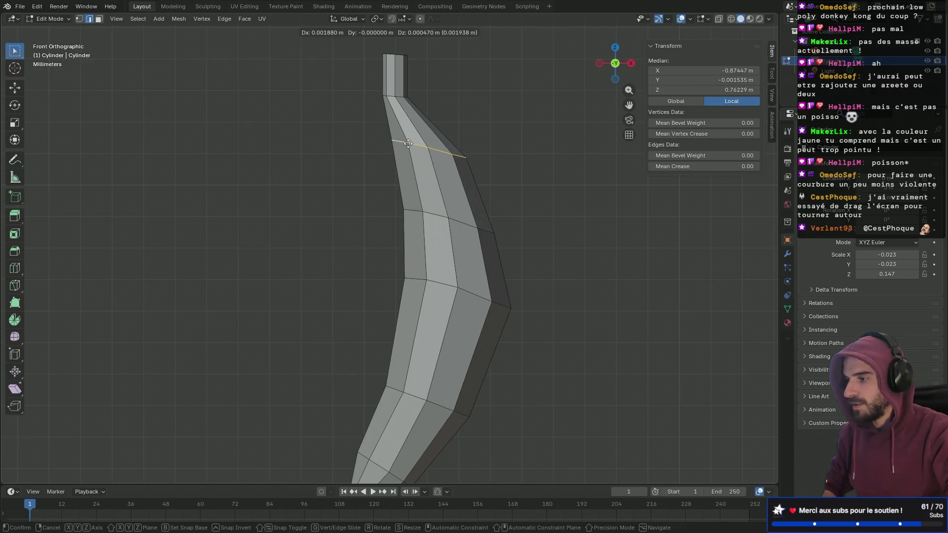
left_click(407, 144)
mouse_move(408, 143)
middle_mouse_down()
mouse_move(365, 146)
mouse_move(444, 148)
mouse_move(546, 174)
mouse_move(408, 171)
mouse_move(402, 180)
mouse_move(498, 176)
middle_mouse_up()
scroll(402, 180, "up", 4)
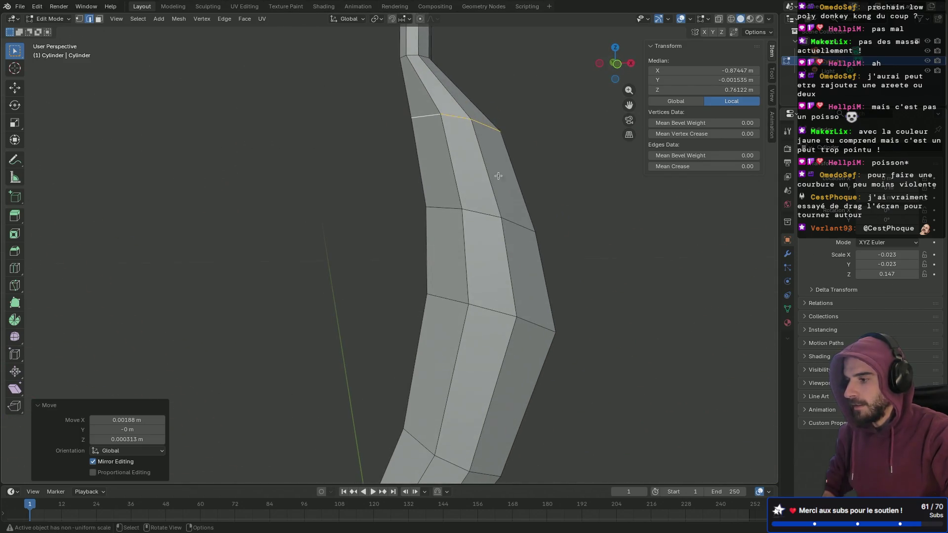
- Slide the loop lower on the bend by a factor of -0.200
left_click(489, 309, "alt")
scroll(518, 317, "down", 5)
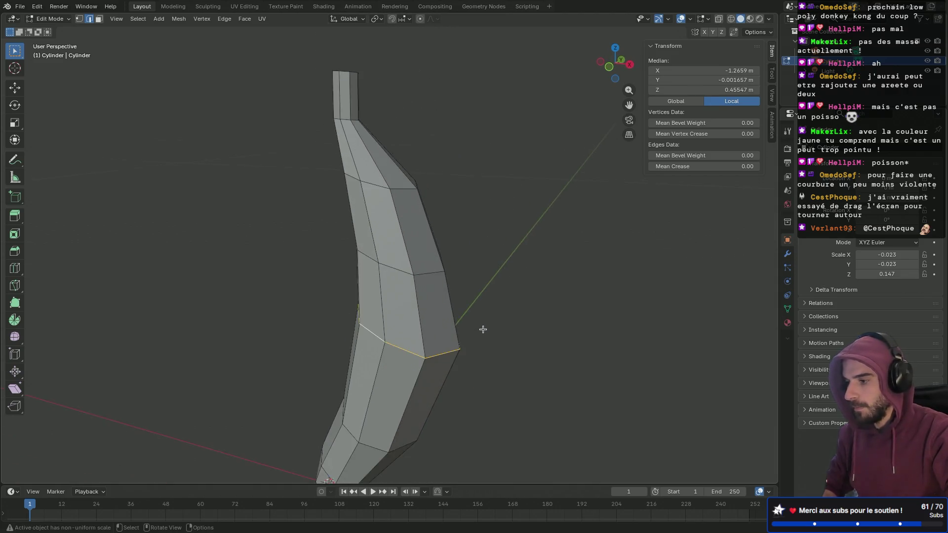
mouse_move(482, 330)
middle_mouse_down()
mouse_move(481, 247)
mouse_move(457, 214)
middle_mouse_up()
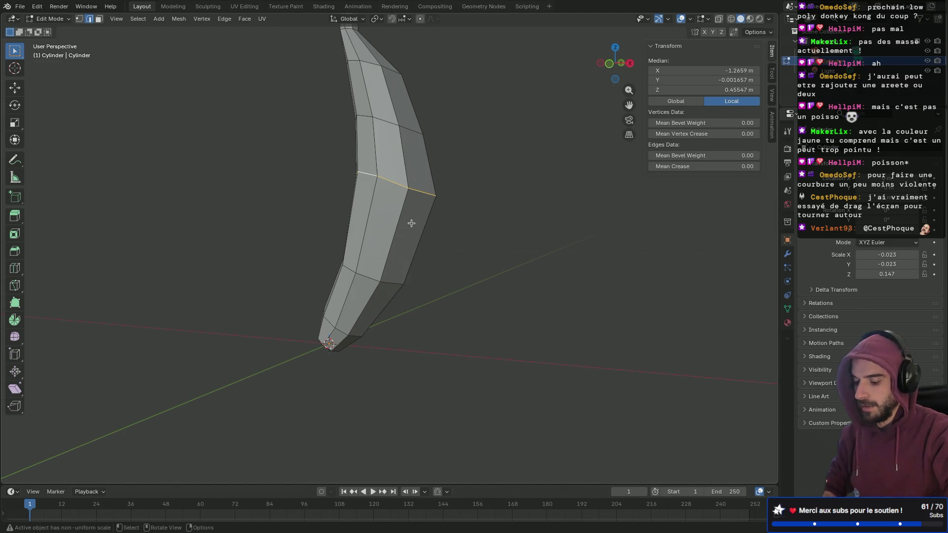
key("g")
key("g")
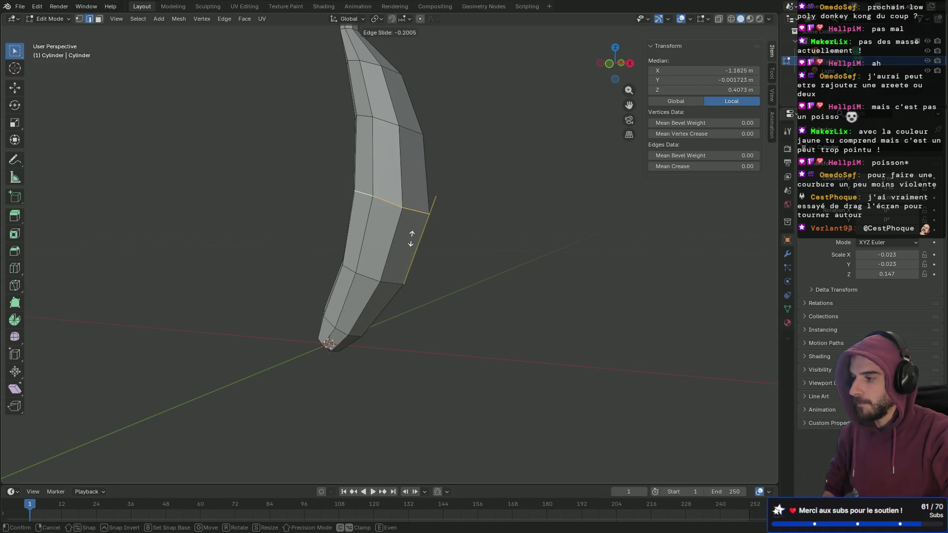
left_click(411, 238)
mouse_move(411, 239)
middle_mouse_down()
mouse_move(576, 233)
mouse_move(351, 233)
mouse_move(393, 303)
mouse_move(432, 310)
mouse_move(385, 321)
mouse_move(406, 209)
middle_mouse_up()
left_click(406, 169)
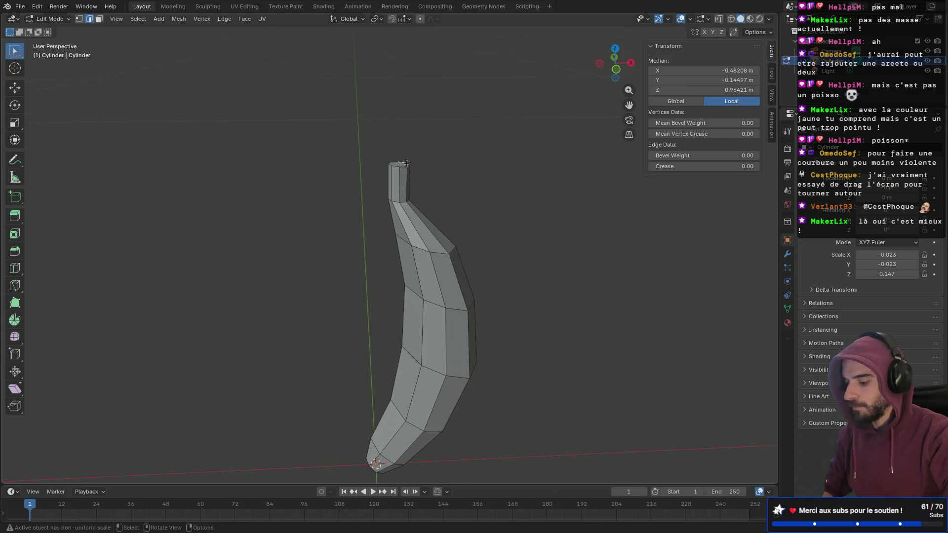
- Select the stem's flat top face and scale it down
key("3")
left_click(406, 163)
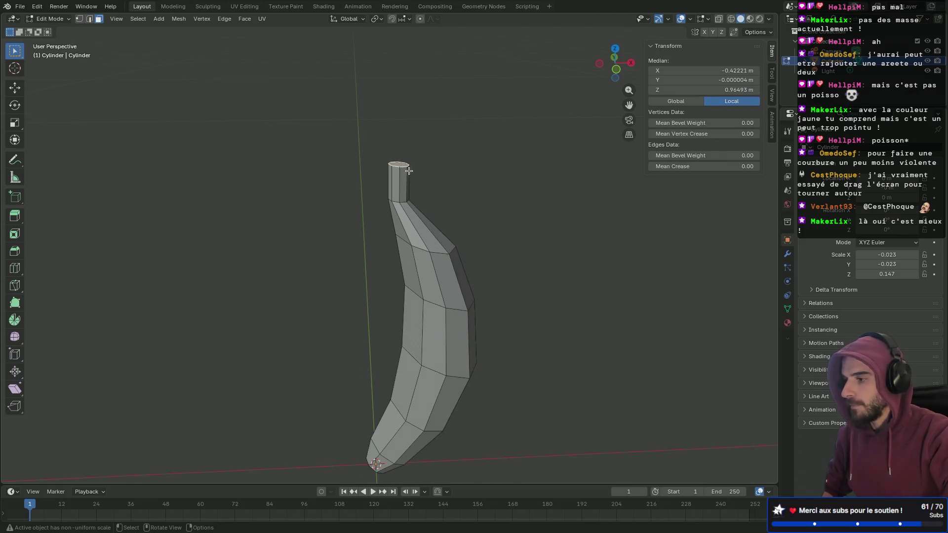
key("s")
left_click(465, 198)
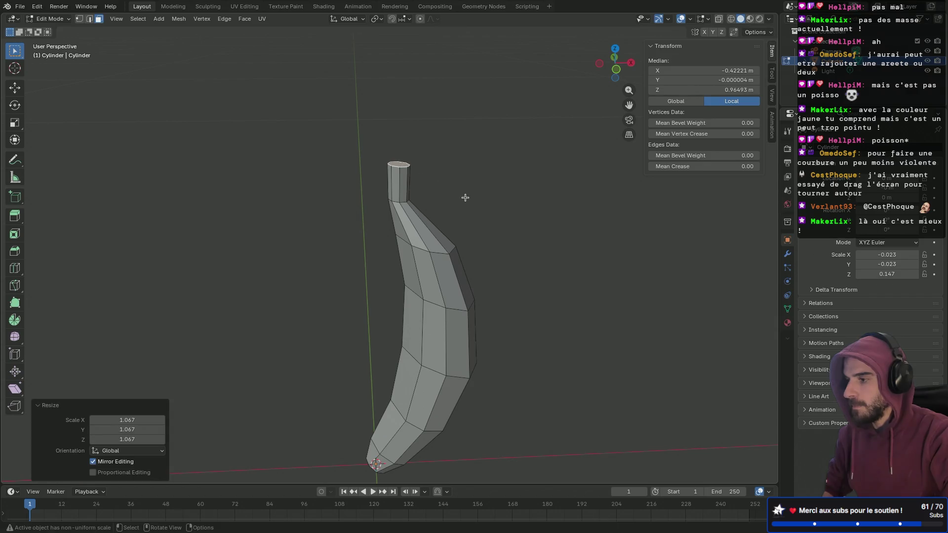
key("s")
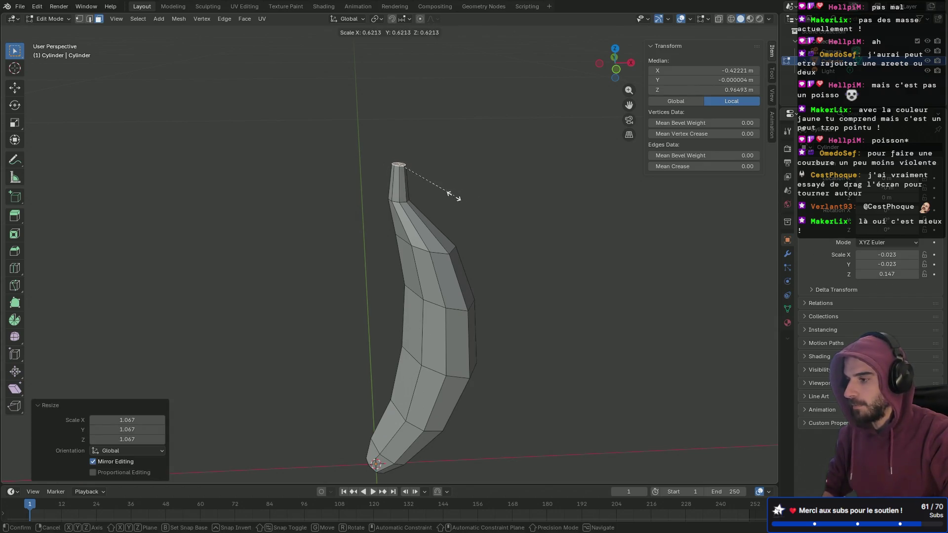
left_click(445, 195)
mouse_move(444, 195)
middle_mouse_down()
mouse_move(415, 173)
mouse_move(453, 202)
middle_mouse_up()
- Rescale the stem's top face until it settles at 0.836
key("s")
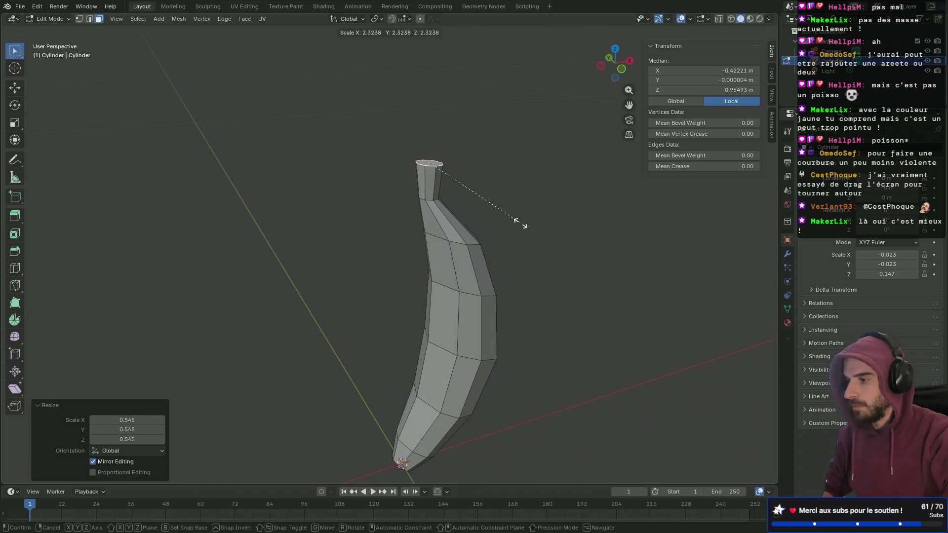
left_click(515, 220)
mouse_move(513, 220)
middle_mouse_down()
mouse_move(469, 172)
mouse_move(486, 178)
mouse_move(474, 214)
mouse_move(495, 238)
middle_mouse_up()
key("s")
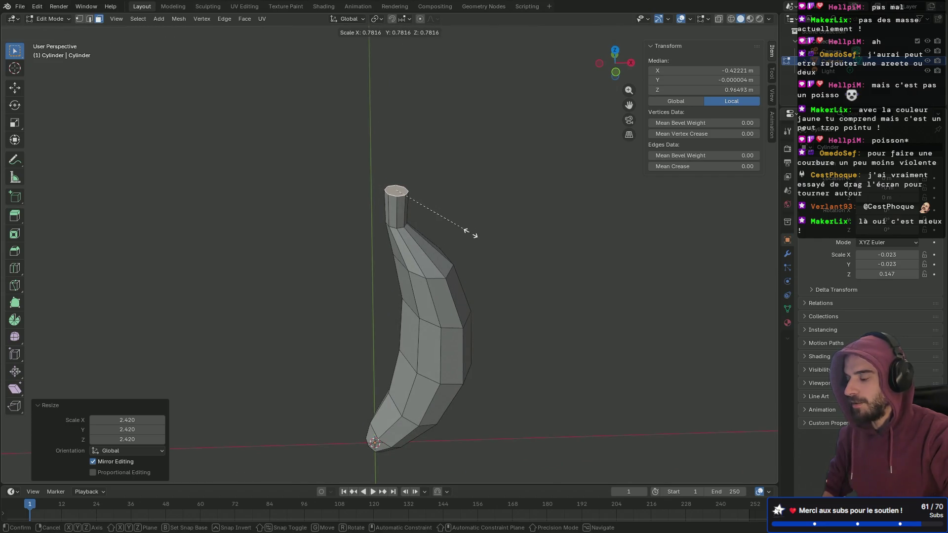
left_click(475, 236)
mouse_move(476, 236)
middle_mouse_down()
mouse_move(466, 148)
mouse_move(444, 184)
mouse_move(482, 192)
middle_mouse_up()
mouse_move(380, 222)
middle_mouse_down()
mouse_move(395, 198)
mouse_move(419, 185)
middle_mouse_up()
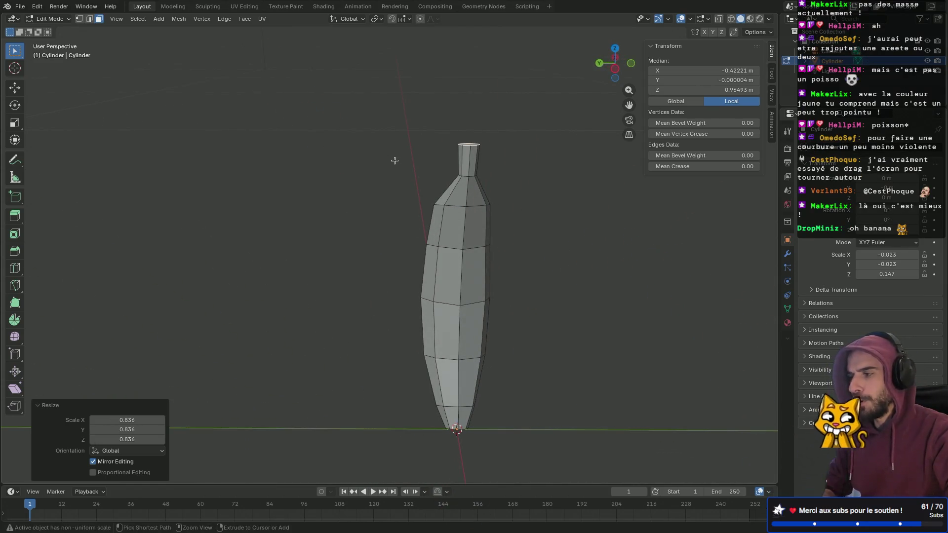
key("ctrl+s")
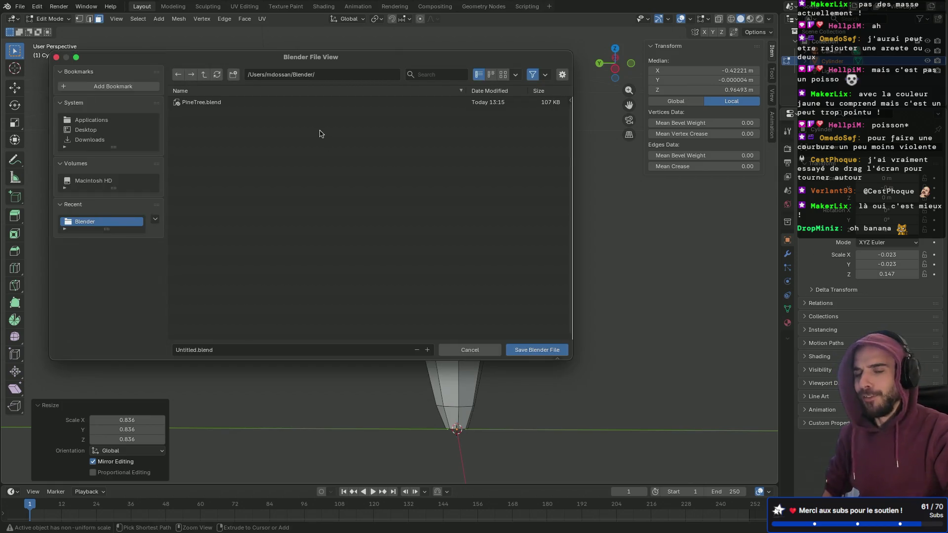
- Cancel saving, browse Modeling, Sculpting and UV Editing, then view the yellow banana in Shading
key("Escape")
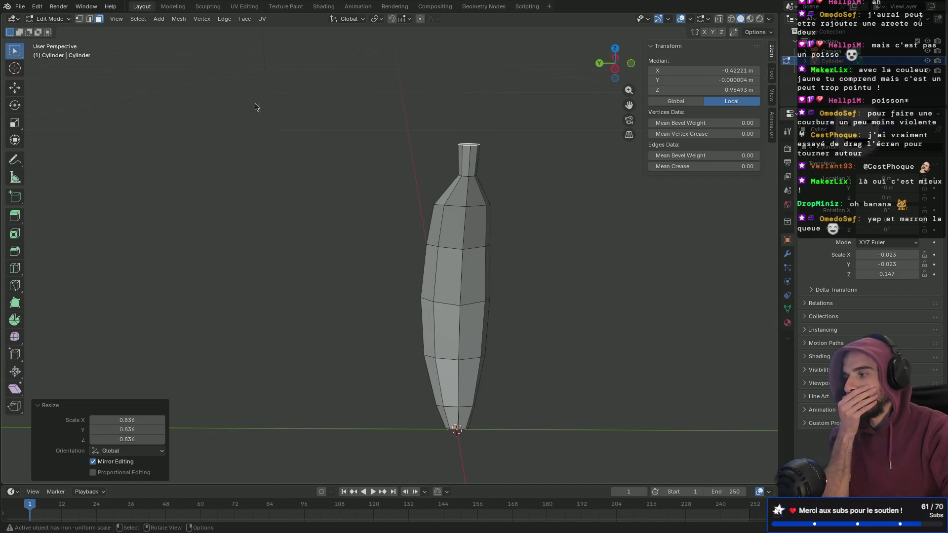
left_click(174, 7)
left_click(208, 6)
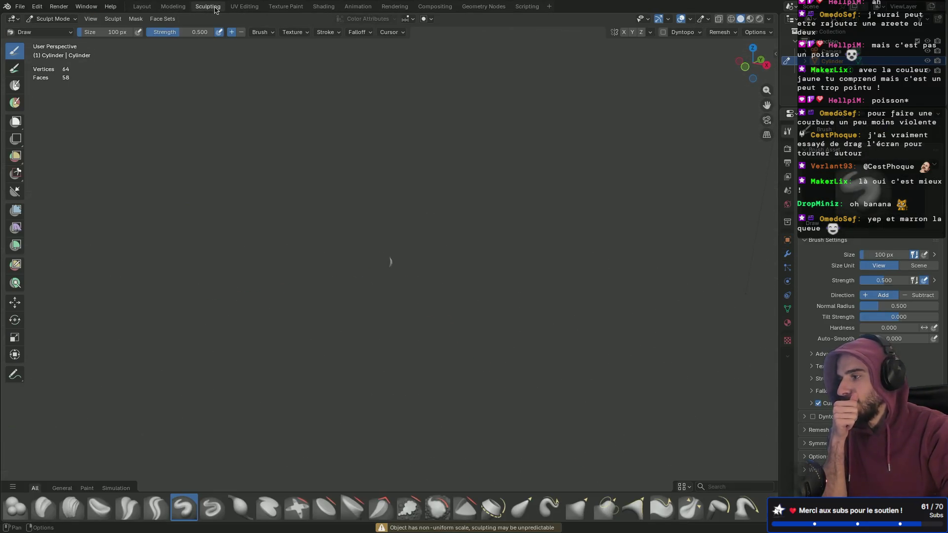
left_click(244, 6)
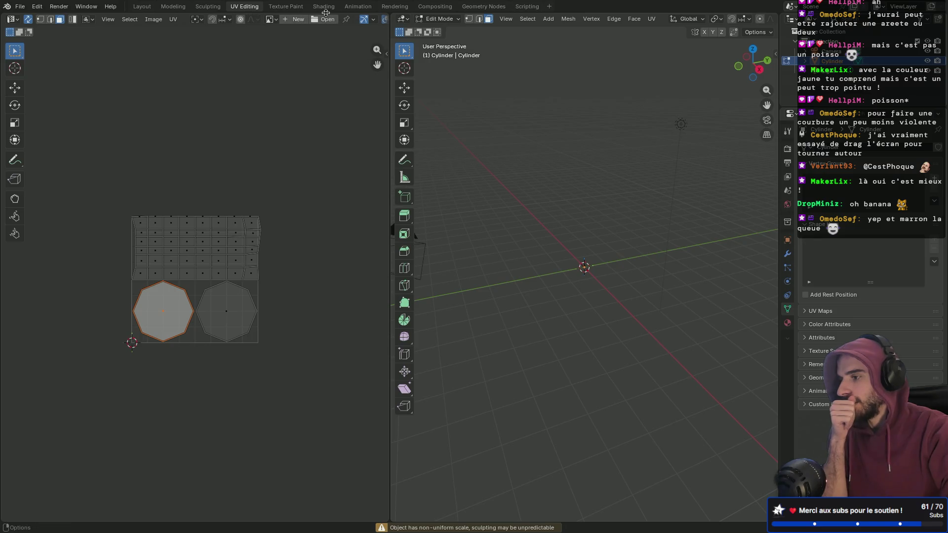
left_click(323, 6)
mouse_move(368, 106)
middle_mouse_down()
mouse_move(420, 152)
mouse_move(149, 153)
mouse_move(244, 111)
mouse_move(400, 248)
middle_mouse_up()
mouse_move(496, 271)
middle_mouse_down()
mouse_move(461, 257)
mouse_move(408, 263)
mouse_move(371, 253)
middle_mouse_up()
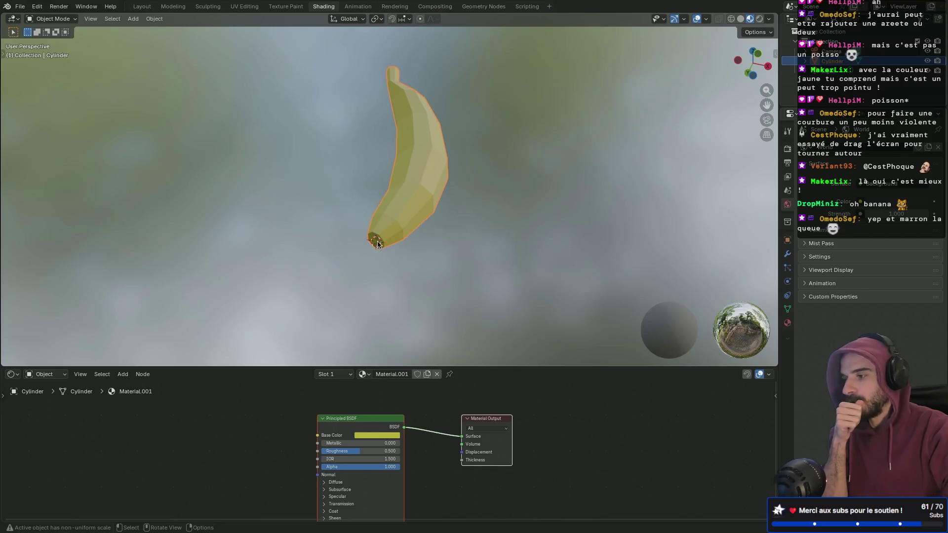
- Enter Edit Mode and select the ring of faces around the banana's stem tip
mouse_move(373, 158)
middle_mouse_down()
mouse_move(412, 217)
mouse_move(387, 247)
middle_mouse_up()
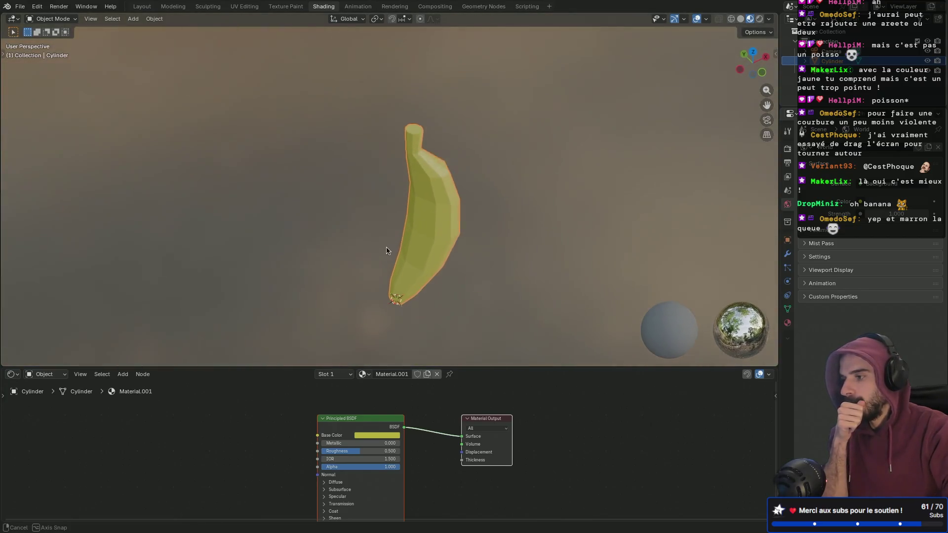
scroll(407, 154, "up", 1)
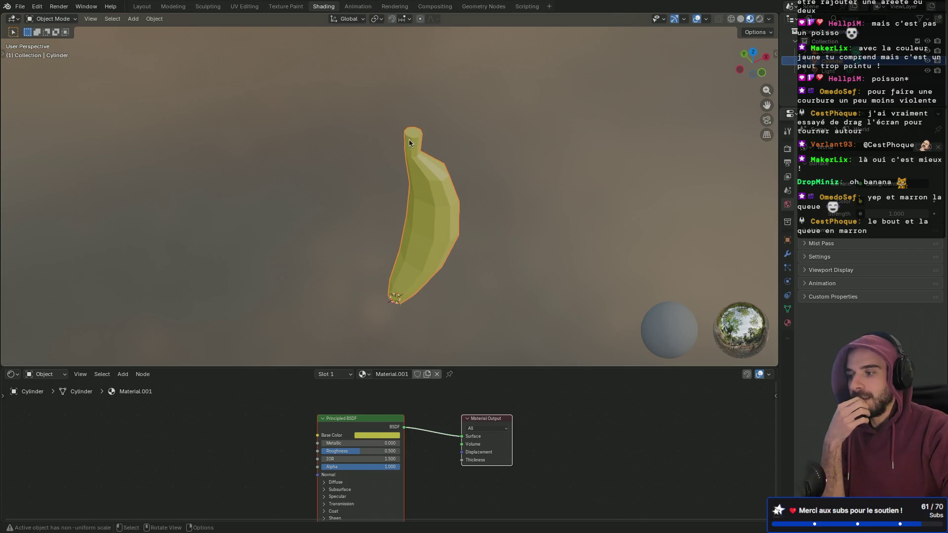
scroll(428, 151, "up", 4)
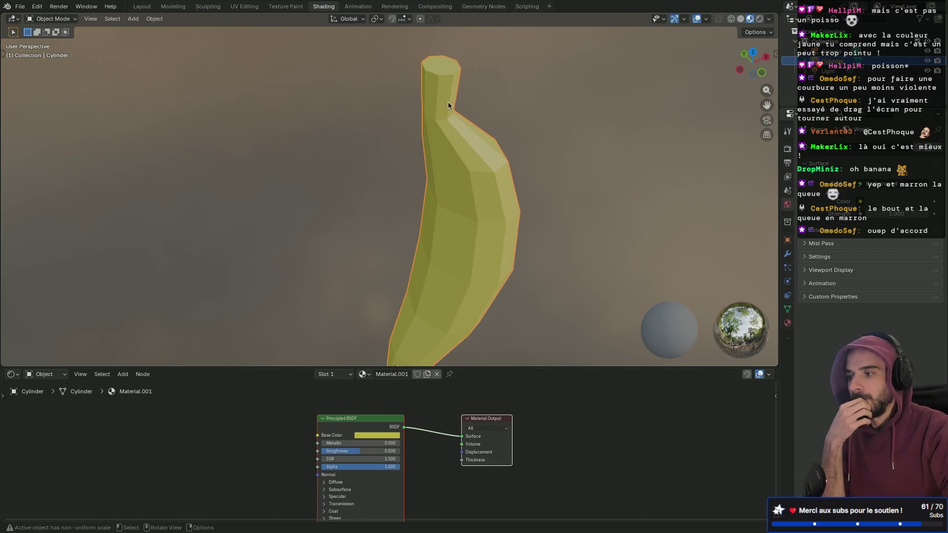
key("Tab")
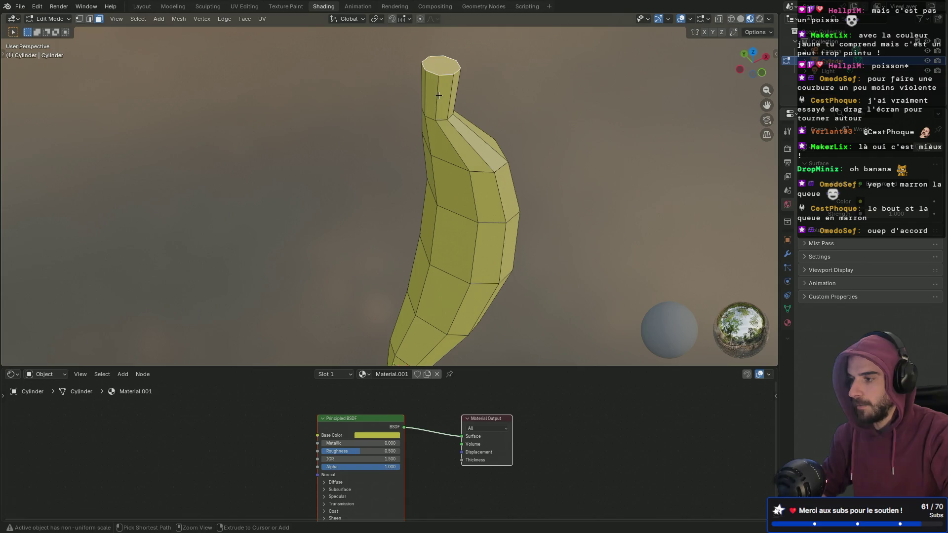
left_click(439, 95, "ctrl")
left_click(437, 94, "alt")
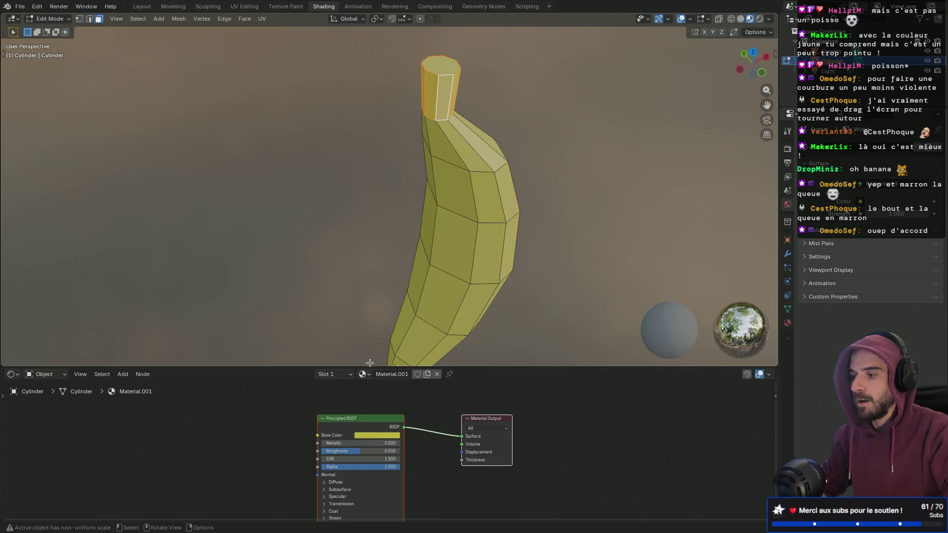
- Add a second material slot for the tip faces with a new dark brown material
left_click(341, 375)
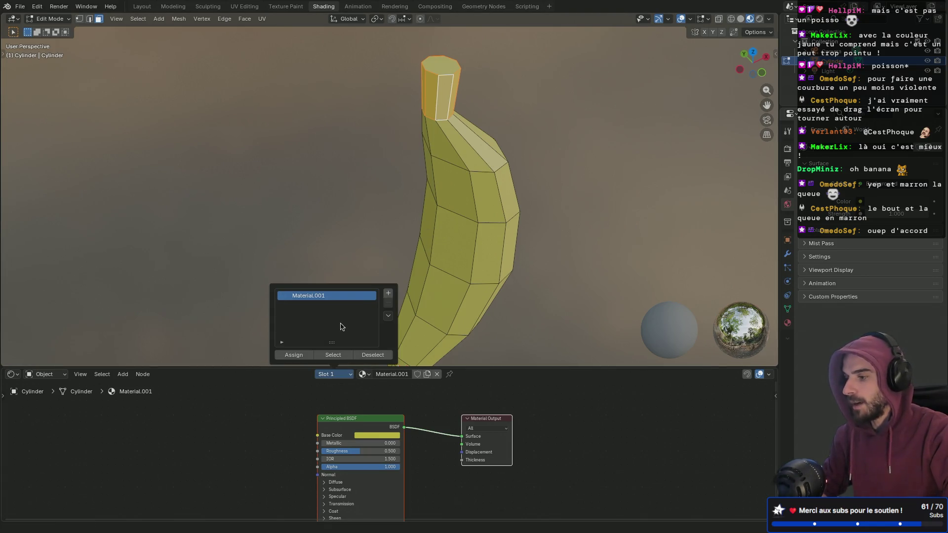
left_click(388, 293)
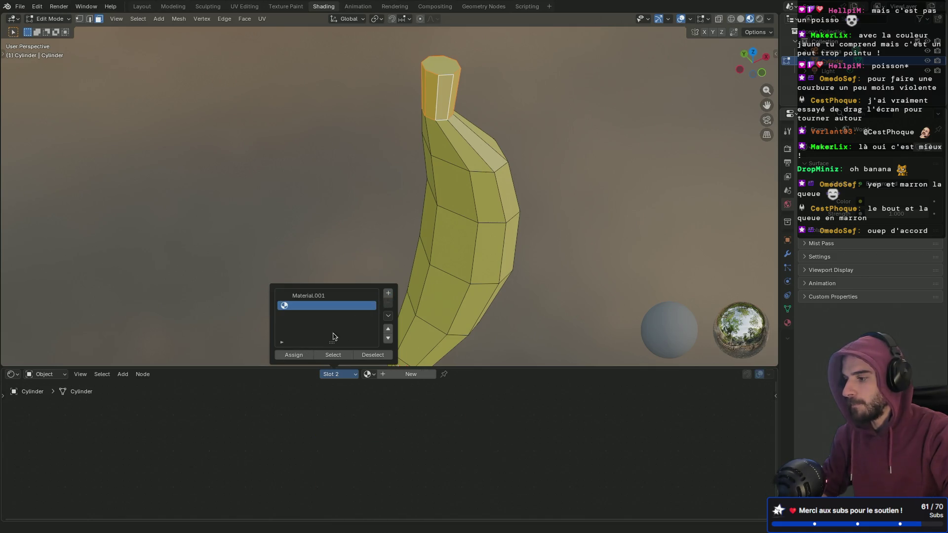
left_click(302, 356)
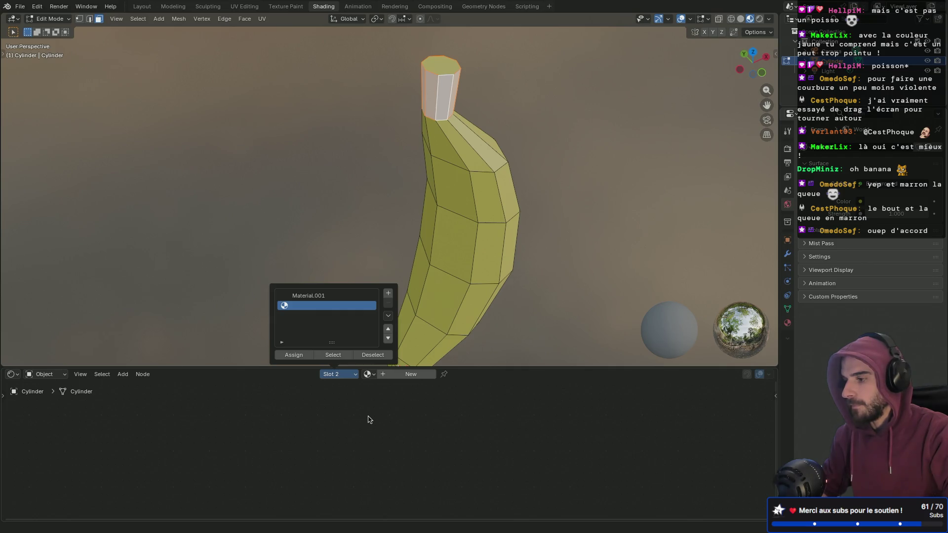
left_click(411, 374)
left_click(374, 435)
left_click(369, 351)
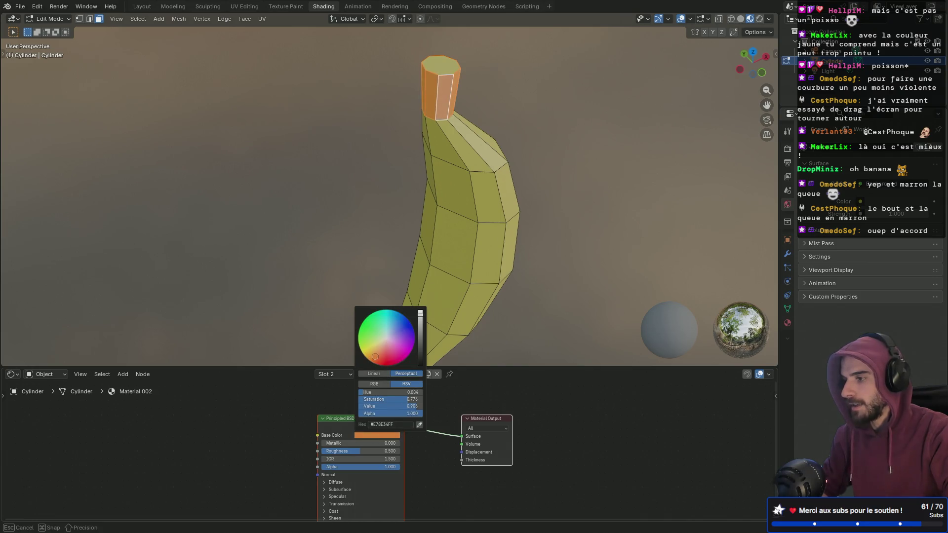
left_click_drag(420, 316, 420, 347)
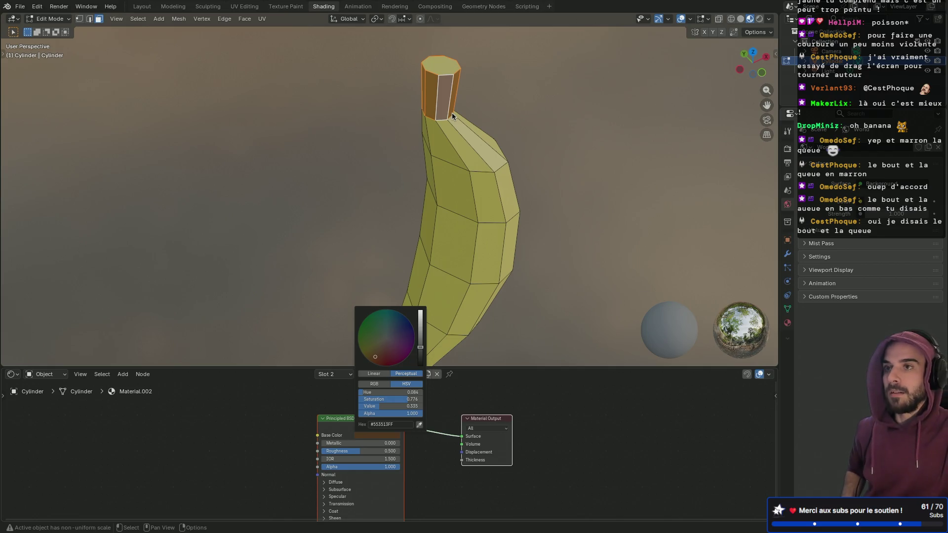
left_click(444, 61)
- Assign the brown Material.002 to the stem's top cap face
left_click(443, 73)
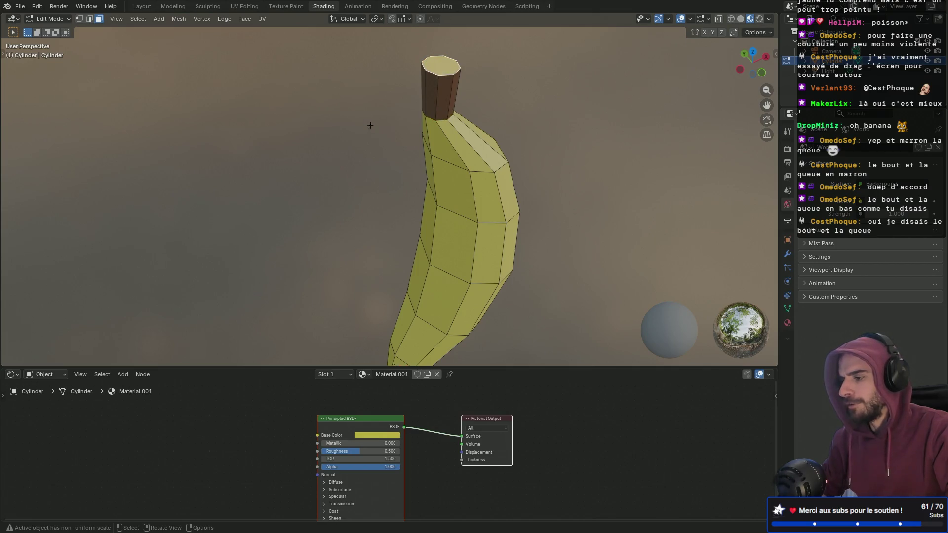
left_click(349, 380)
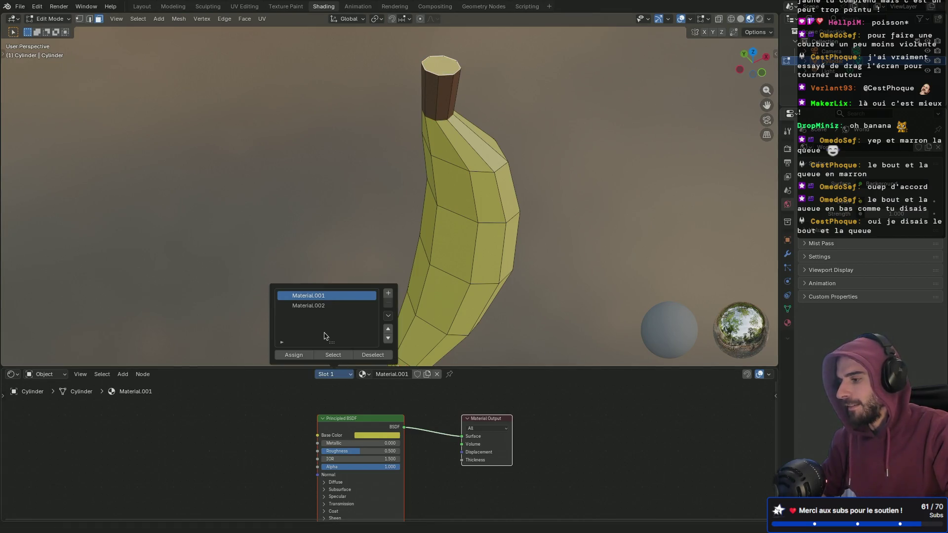
left_click(308, 305)
left_click(294, 355)
mouse_move(380, 186)
middle_mouse_down()
mouse_move(408, 176)
mouse_move(417, 190)
mouse_move(342, 179)
middle_mouse_up()
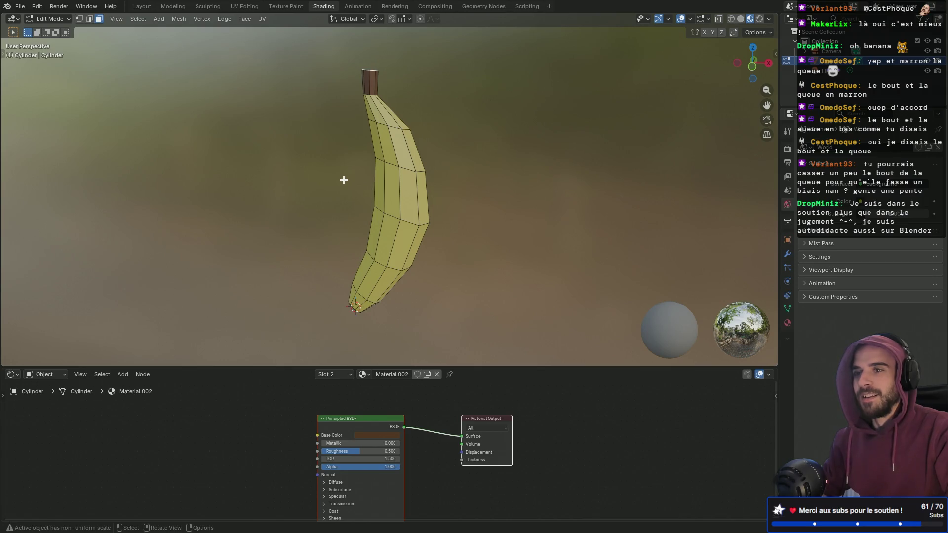
mouse_move(277, 237)
middle_mouse_down()
mouse_move(362, 205)
mouse_move(434, 270)
mouse_move(385, 355)
middle_mouse_up()
- Assign Material.002 to the remaining tip faces and return to Object Mode to inspect colours
left_click(349, 375)
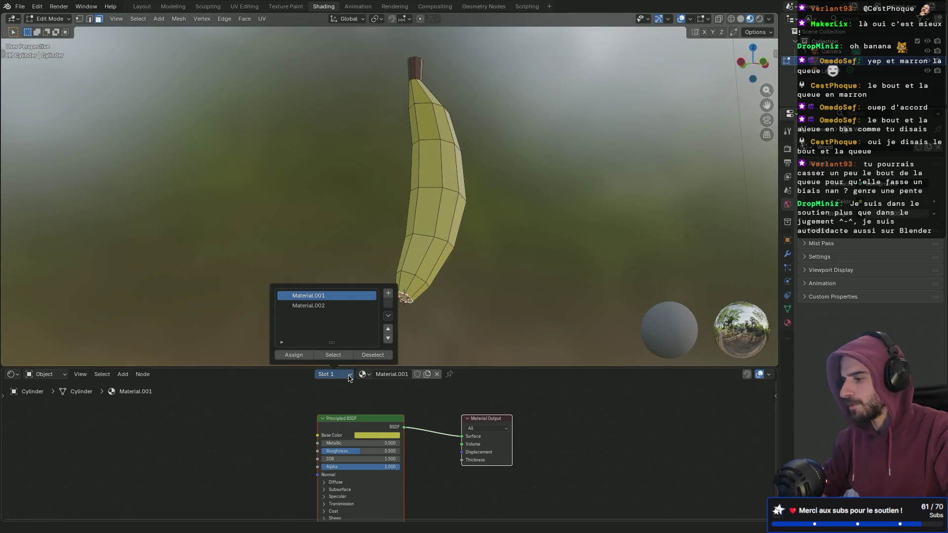
left_click(308, 306)
left_click(293, 355)
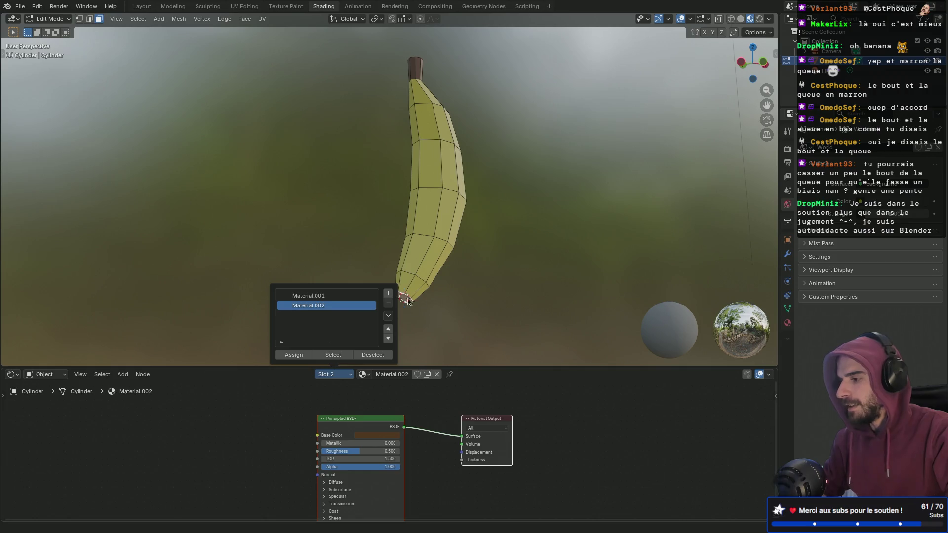
key("Tab")
mouse_move(311, 262)
middle_mouse_down()
mouse_move(405, 232)
mouse_move(470, 246)
mouse_move(268, 277)
mouse_move(154, 309)
mouse_move(364, 257)
mouse_move(229, 246)
mouse_move(383, 237)
mouse_move(281, 225)
middle_mouse_up()
left_click(326, 217)
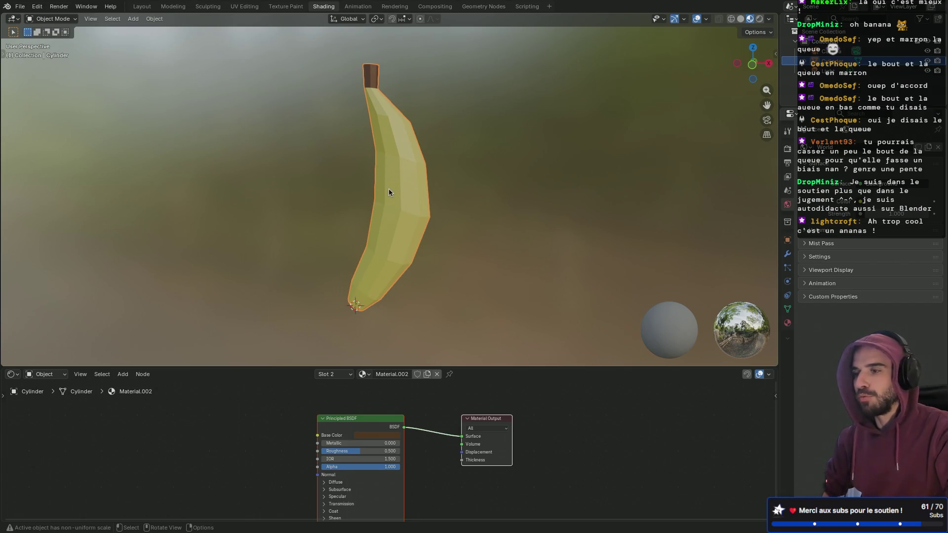
mouse_move(381, 197)
middle_mouse_down()
mouse_move(379, 209)
mouse_move(470, 217)
mouse_move(367, 209)
mouse_move(581, 215)
mouse_move(485, 207)
mouse_move(505, 179)
mouse_move(309, 217)
middle_mouse_up()
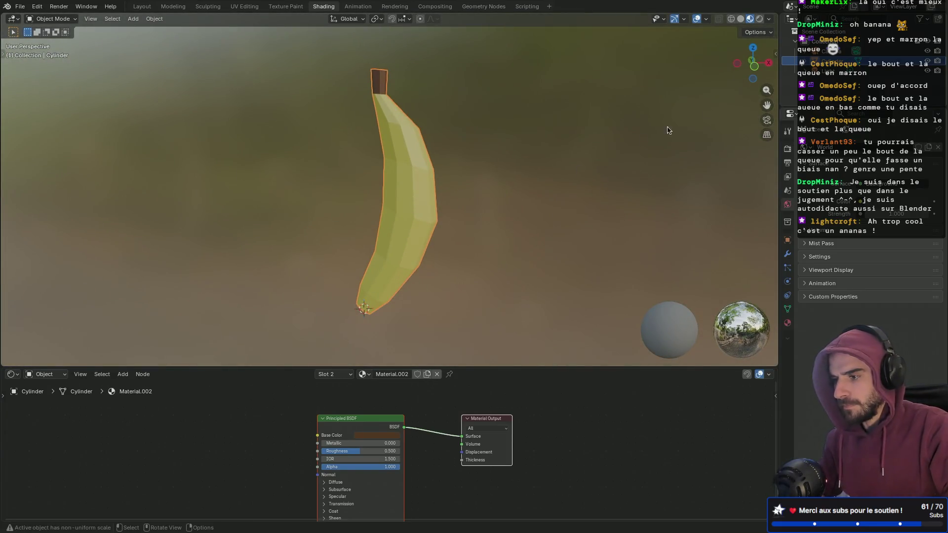
left_click(834, 52)
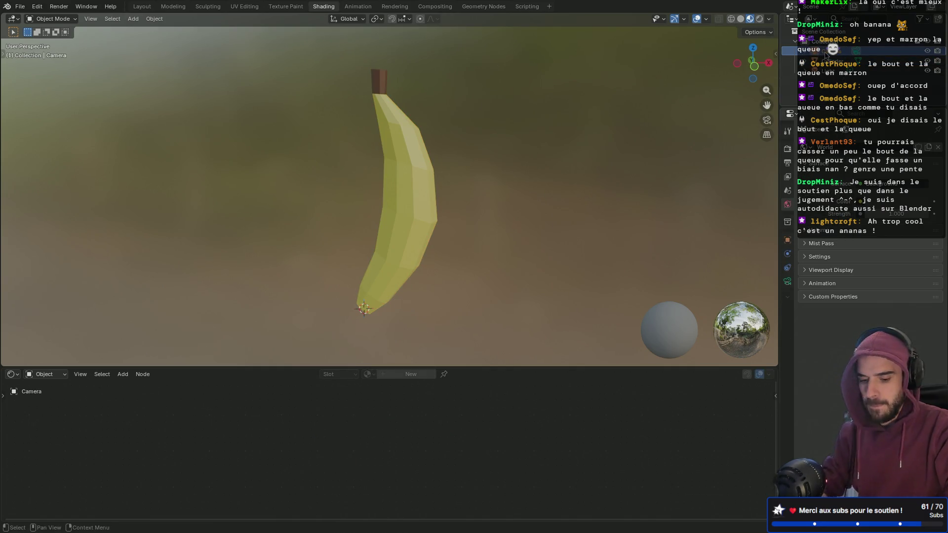
- Deselect everything, inspect the yellow-and-brown banana from several angles, then return to Layout
left_click(825, 51, "ctrl")
left_click(787, 190)
middle_click_drag(645, 141, 712, 132)
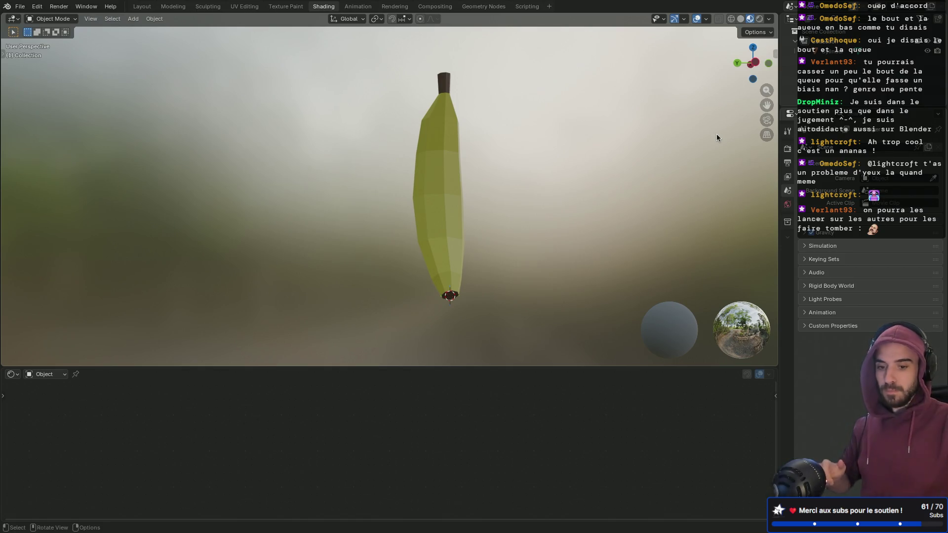
mouse_move(639, 168)
middle_mouse_down()
mouse_move(498, 174)
mouse_move(497, 197)
mouse_move(509, 196)
mouse_move(470, 201)
mouse_move(452, 198)
mouse_move(527, 190)
mouse_move(444, 197)
mouse_move(528, 186)
mouse_move(408, 180)
mouse_move(321, 190)
mouse_move(360, 162)
mouse_move(436, 184)
mouse_move(561, 197)
mouse_move(499, 188)
mouse_move(542, 189)
middle_mouse_up()
mouse_move(469, 188)
middle_mouse_down()
mouse_move(443, 207)
mouse_move(486, 209)
mouse_move(525, 254)
mouse_move(534, 250)
mouse_move(541, 188)
mouse_move(544, 224)
mouse_move(463, 123)
mouse_move(448, 126)
mouse_move(524, 170)
mouse_move(419, 176)
mouse_move(589, 194)
mouse_move(580, 177)
mouse_move(565, 216)
middle_mouse_up()
scroll(590, 194, "down", 3)
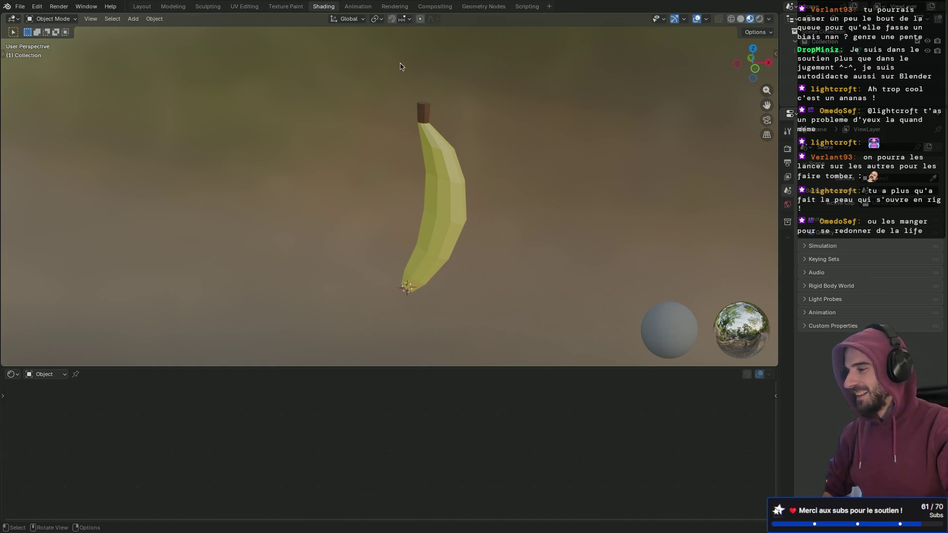
left_click(141, 6)
middle_click_drag(475, 205, 439, 211)
left_click(452, 209)
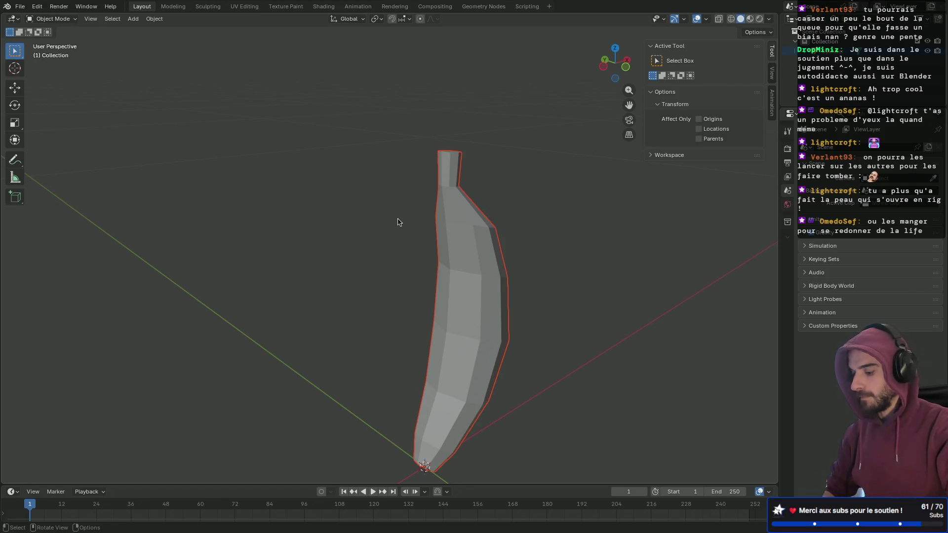
- Rename the Cylinder object to 'Banana'
left_click(373, 228)
key("a")
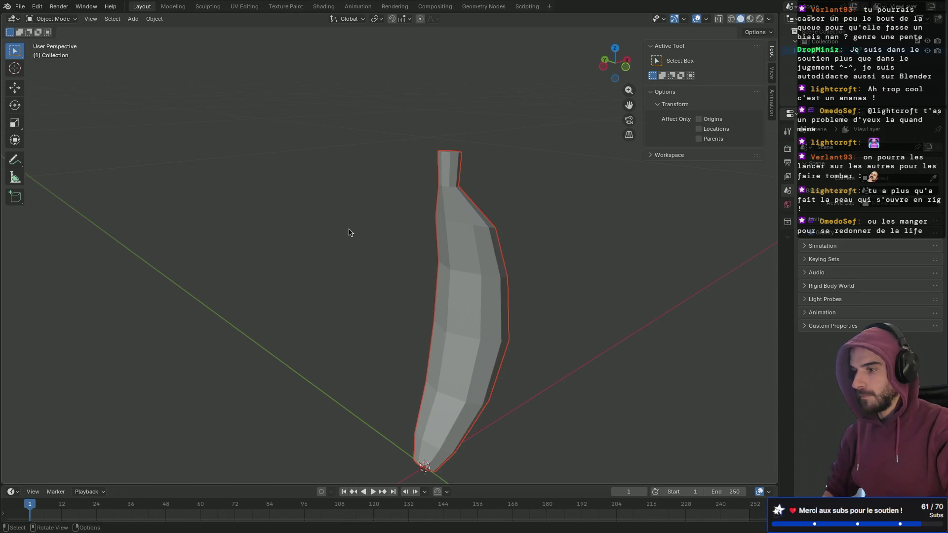
left_click(825, 56)
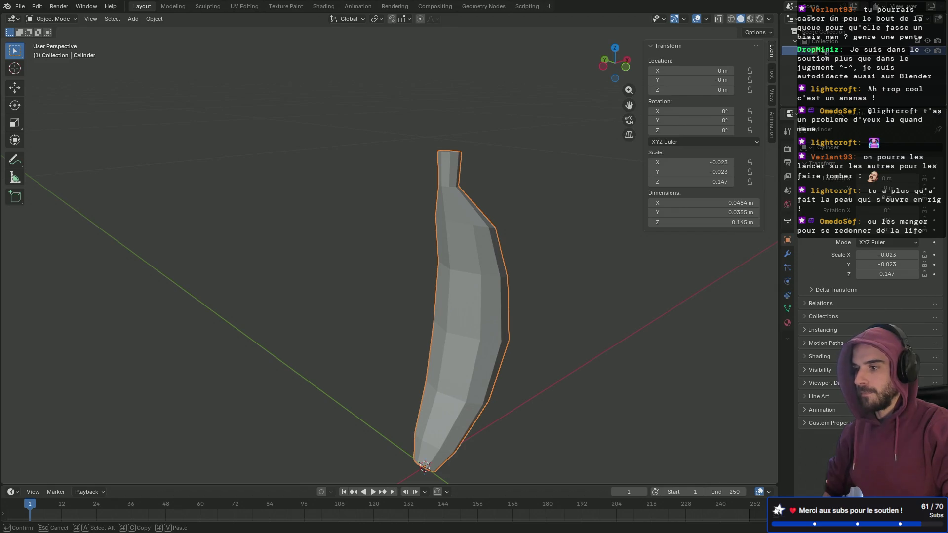
type("Banana")
key("Return")
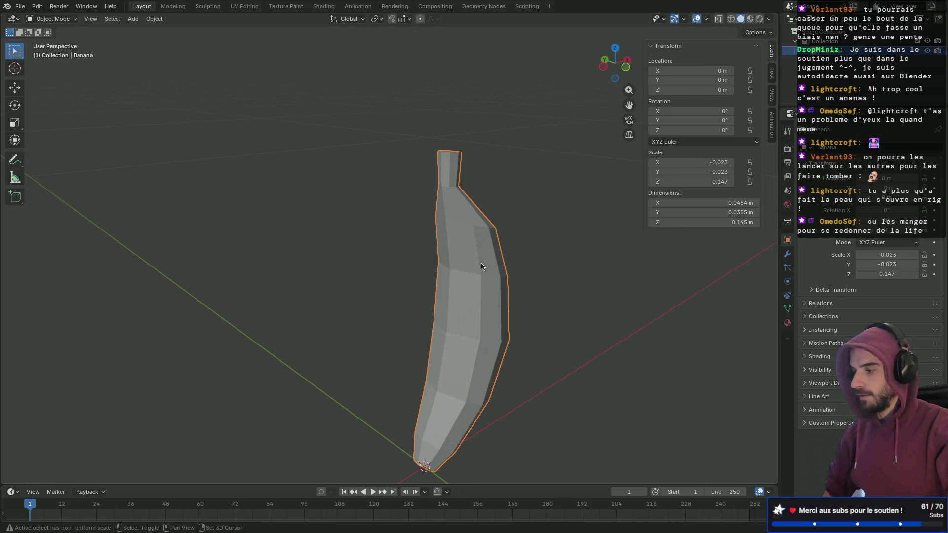
- Apply the banana's scale so every axis reads 1.000
key("shift+a")
key("Escape")
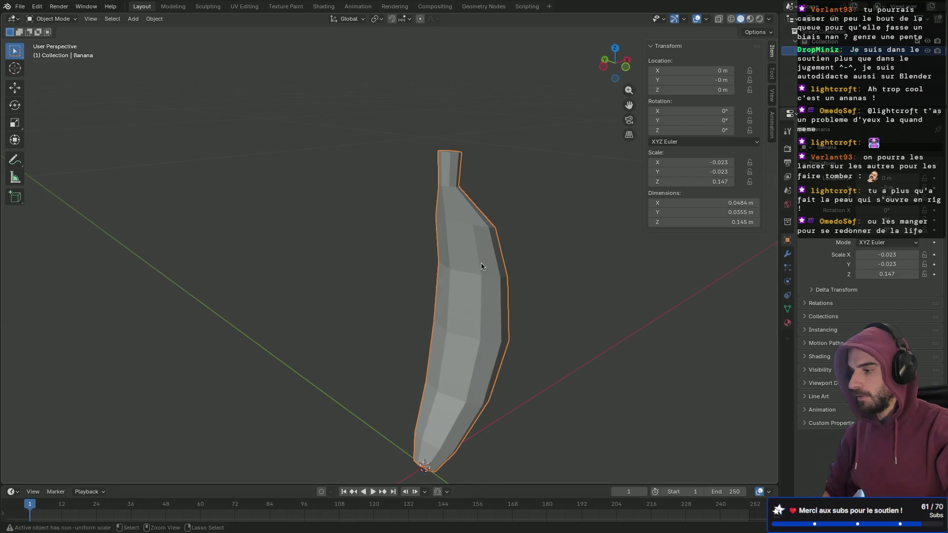
key("ctrl+a")
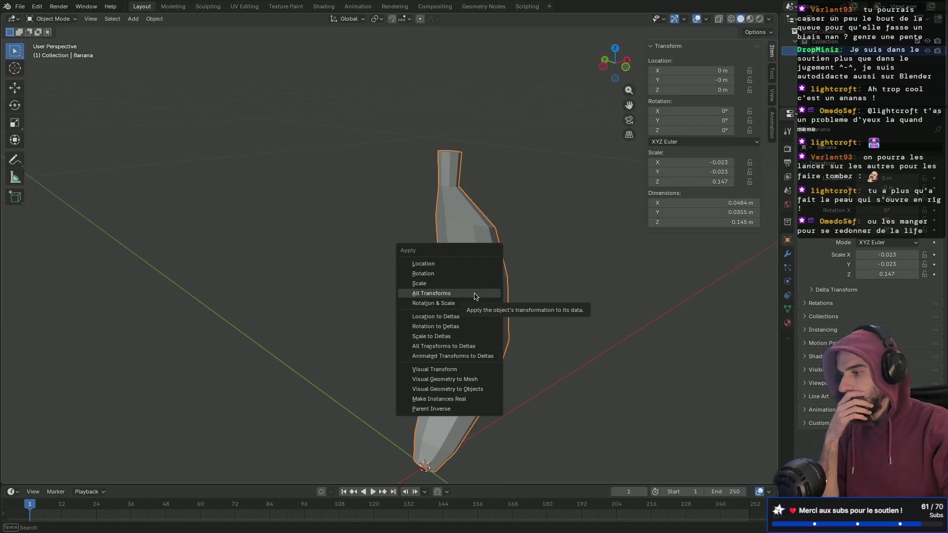
left_click(471, 282)
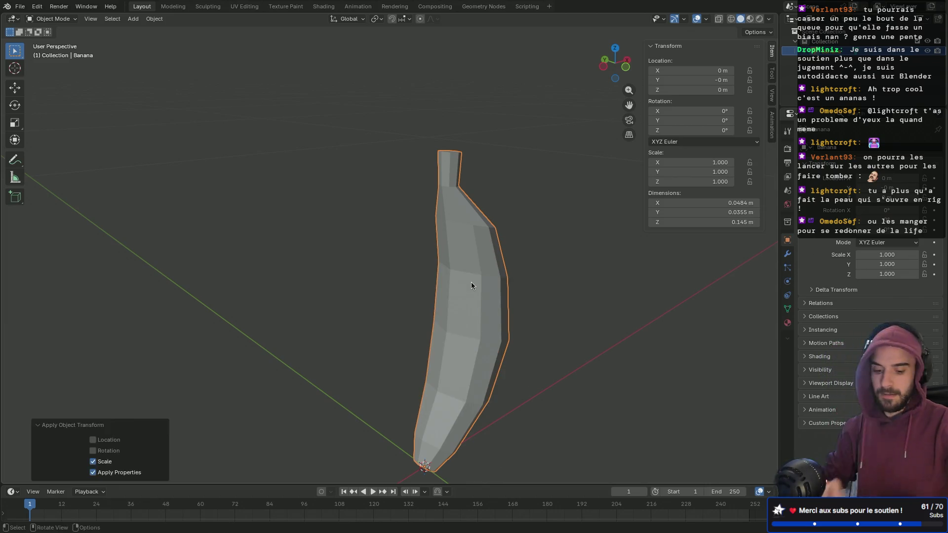
key("KP_1")
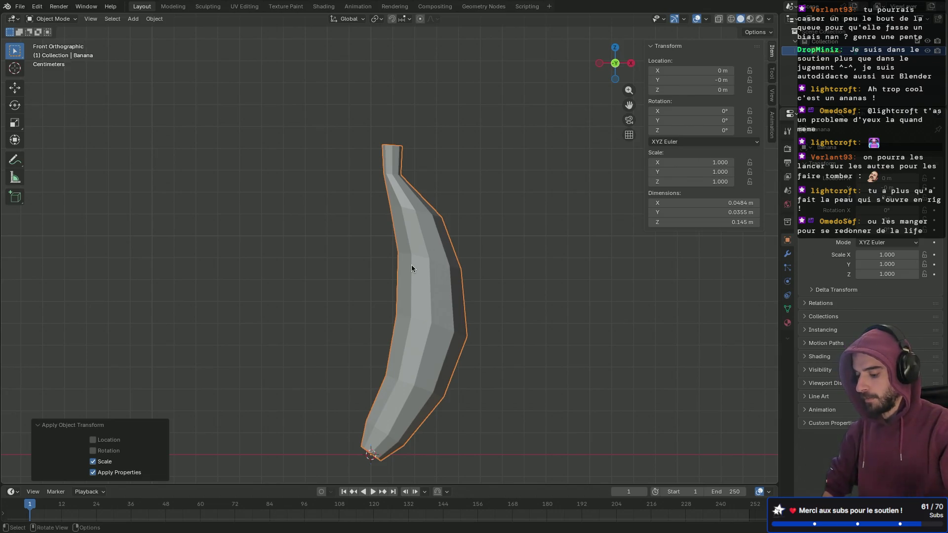
key("r")
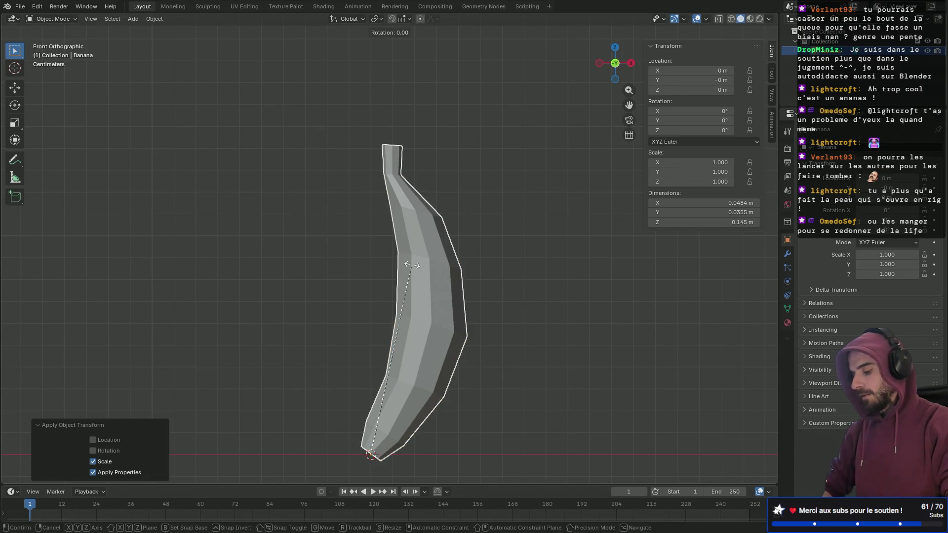
type("z")
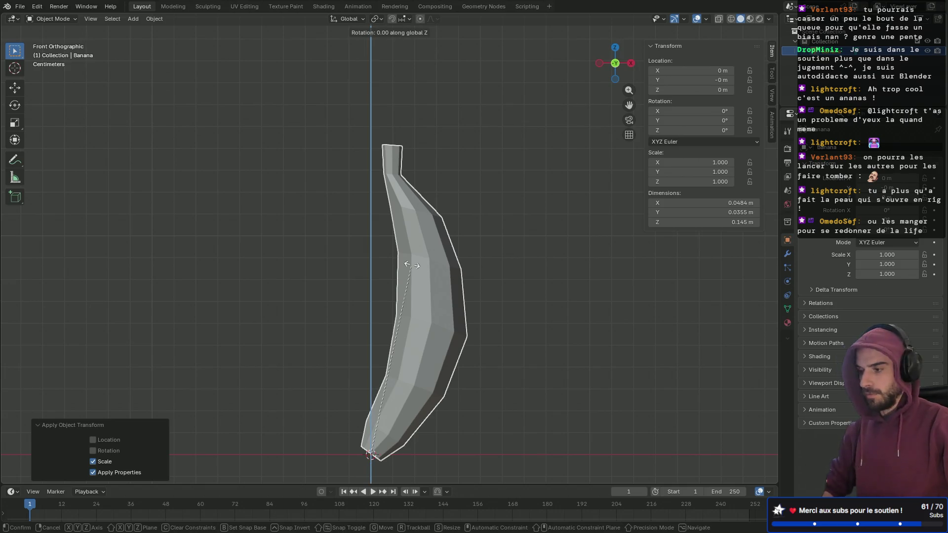
type("90")
key("minus")
key("minus")
key("Return")
mouse_move(413, 269)
middle_mouse_down()
mouse_move(310, 277)
mouse_move(338, 277)
middle_mouse_up()
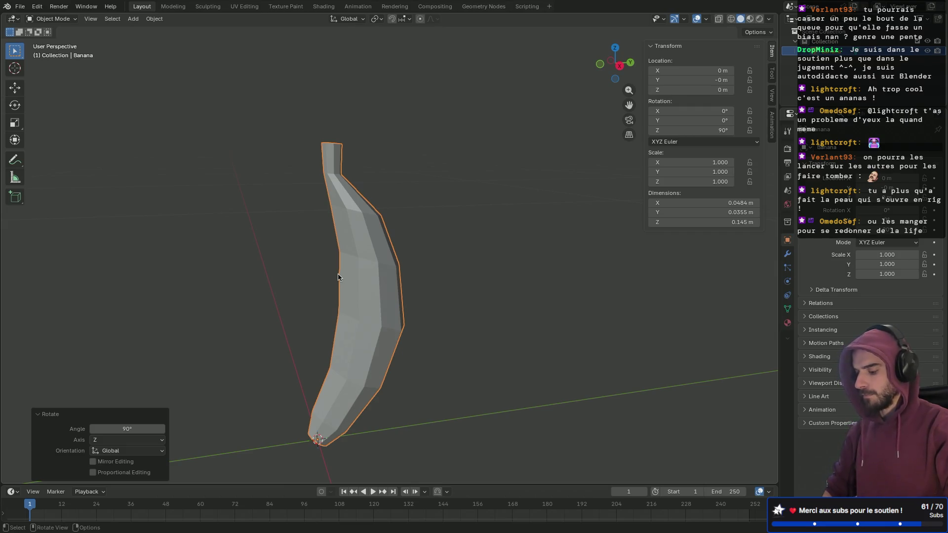
key("ctrl+a")
left_click(331, 271)
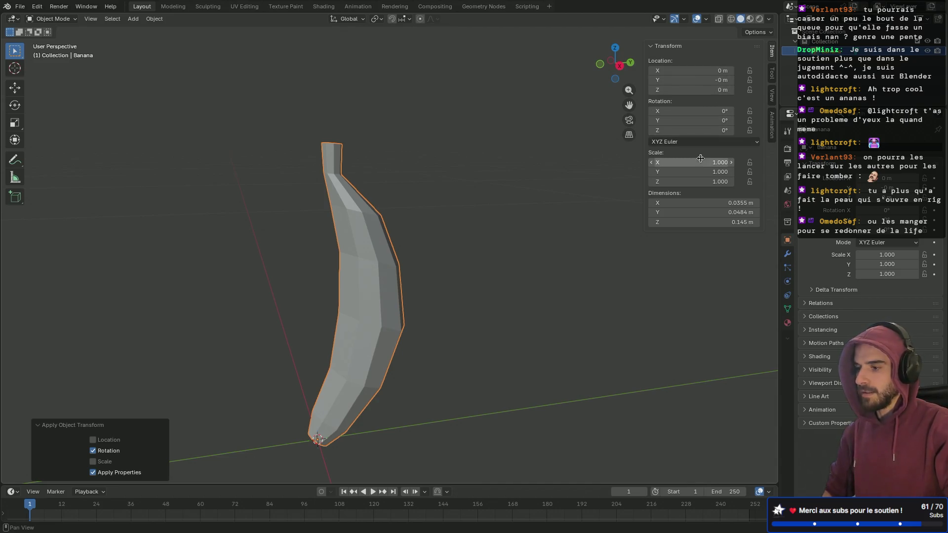
key("BackSpace")
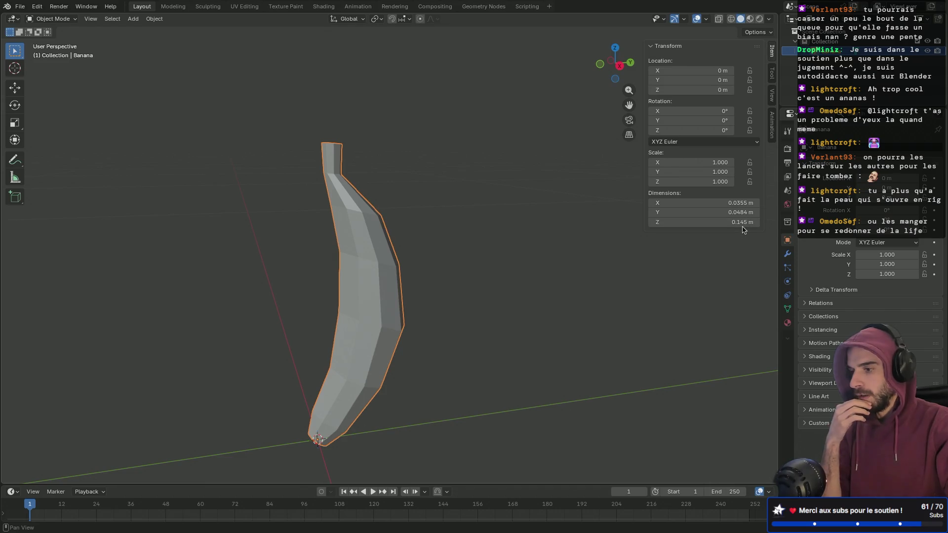
mouse_move(328, 272)
middle_mouse_down()
mouse_move(451, 243)
mouse_move(380, 254)
mouse_move(472, 262)
mouse_move(372, 267)
mouse_move(385, 235)
mouse_move(340, 217)
mouse_move(351, 214)
middle_mouse_up()
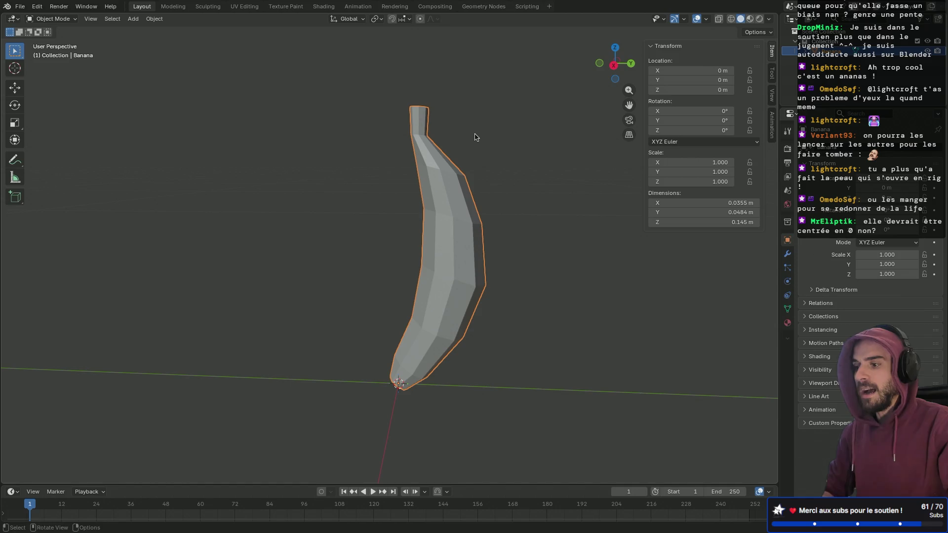
- Set the banana's origin to its geometry centre
mouse_move(461, 144)
middle_mouse_down()
mouse_move(512, 141)
mouse_move(478, 173)
mouse_move(498, 148)
mouse_move(478, 123)
mouse_move(439, 151)
mouse_move(441, 136)
mouse_move(447, 154)
middle_mouse_up()
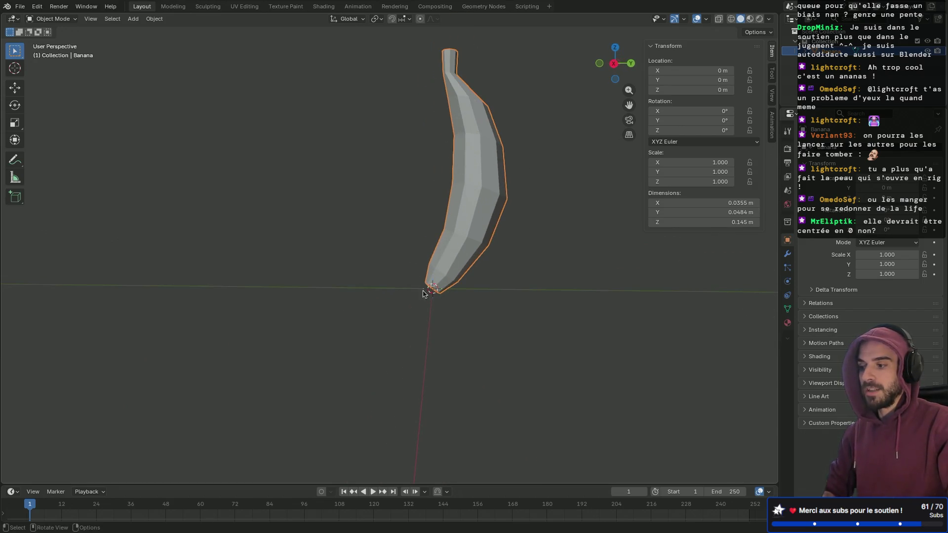
mouse_move(419, 295)
middle_mouse_down()
mouse_move(470, 271)
mouse_move(416, 303)
mouse_move(485, 215)
middle_mouse_up()
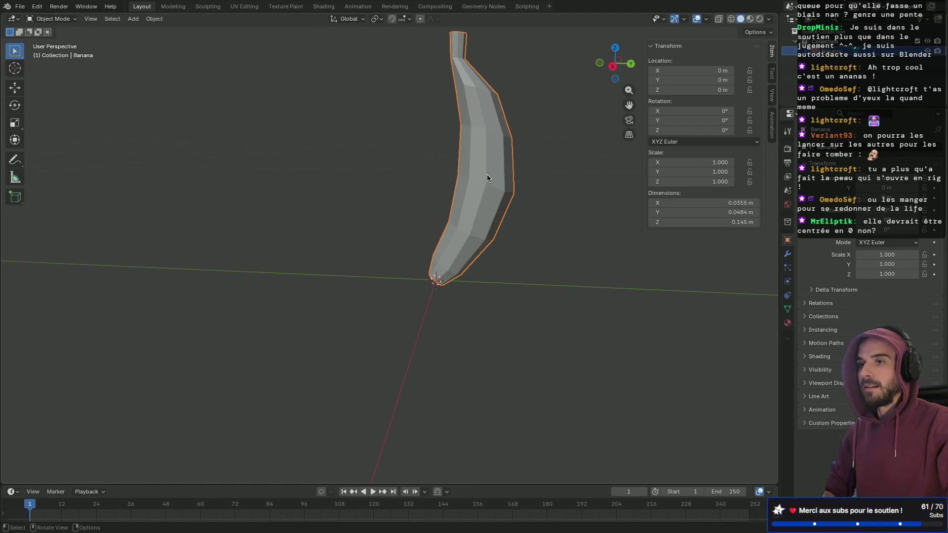
middle_click_drag(487, 175, 496, 223, "shift")
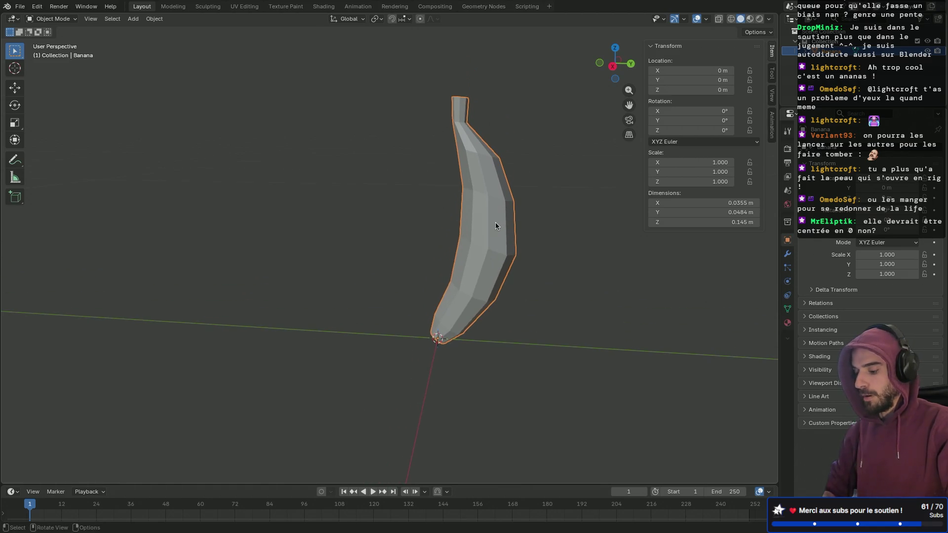
right_click(493, 225)
mouse_move(508, 222)
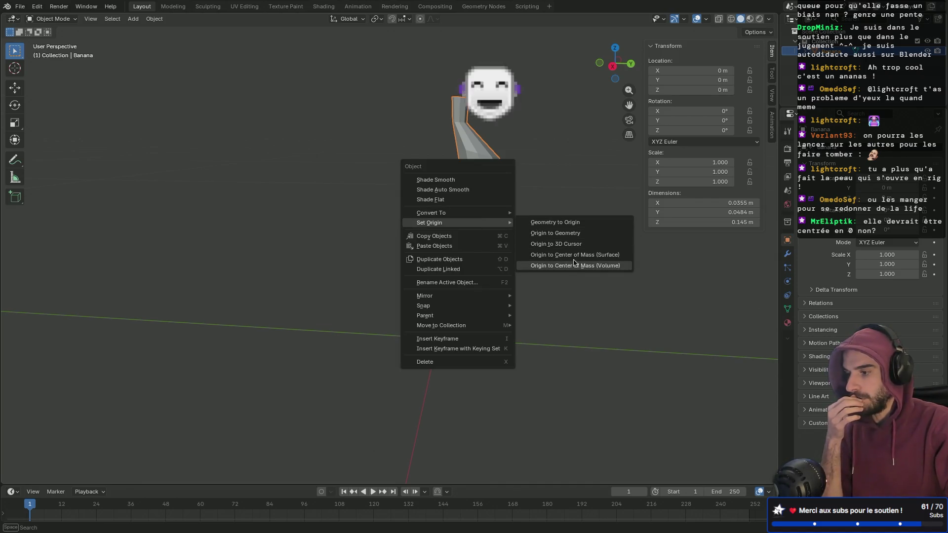
left_click(570, 233)
mouse_move(570, 238)
middle_mouse_down()
mouse_move(444, 259)
mouse_move(679, 252)
mouse_move(488, 250)
mouse_move(632, 248)
mouse_move(535, 250)
middle_mouse_up()
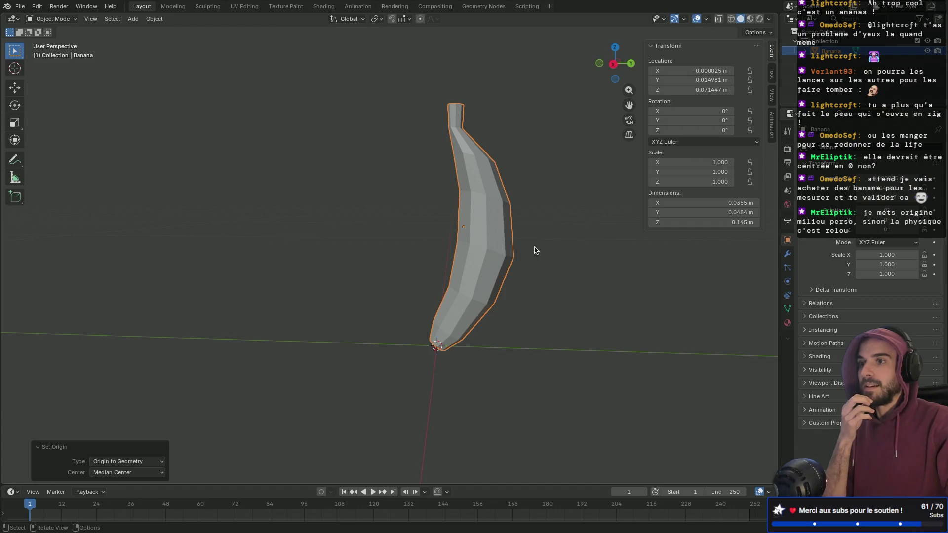
middle_click_drag(535, 250, 337, 254)
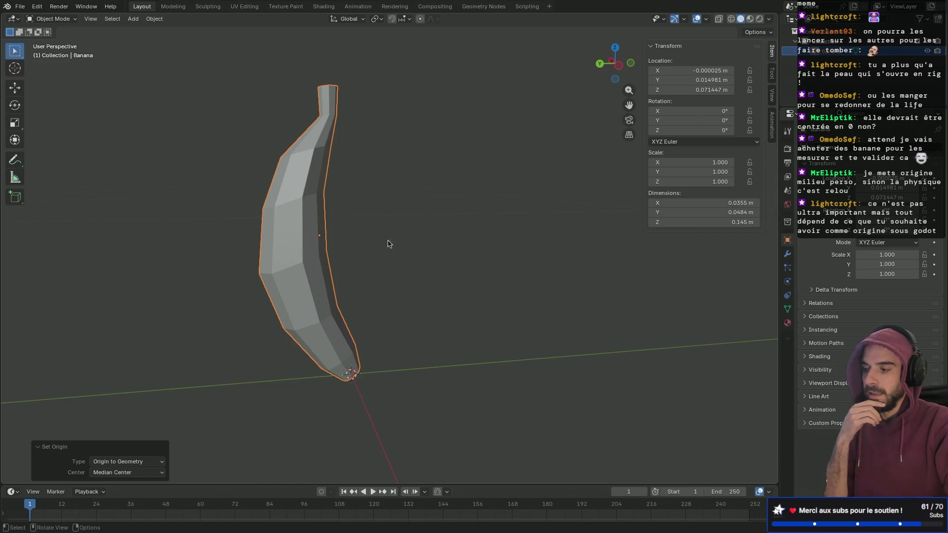
- Move the banana's origin to its surface centre of mass
key("shift+a")
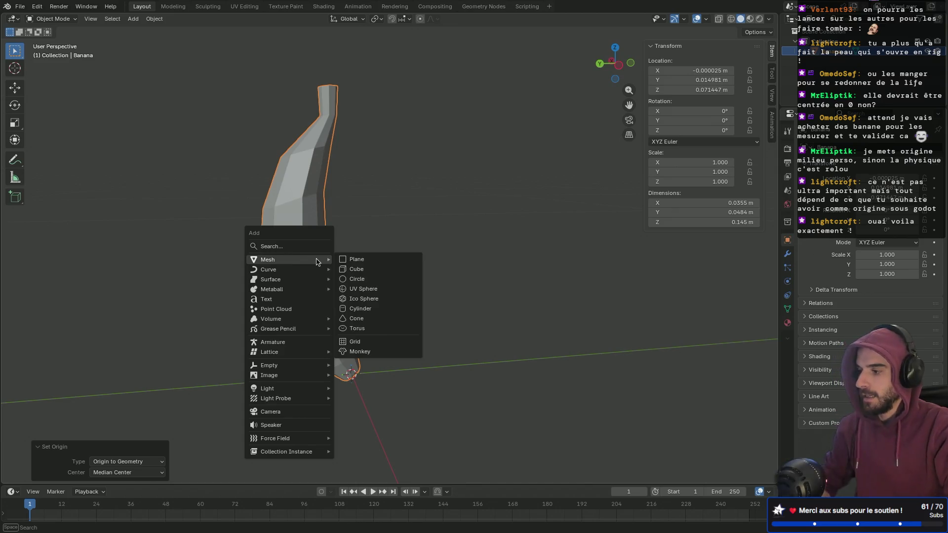
key("Escape")
right_click(318, 261)
mouse_move(320, 261)
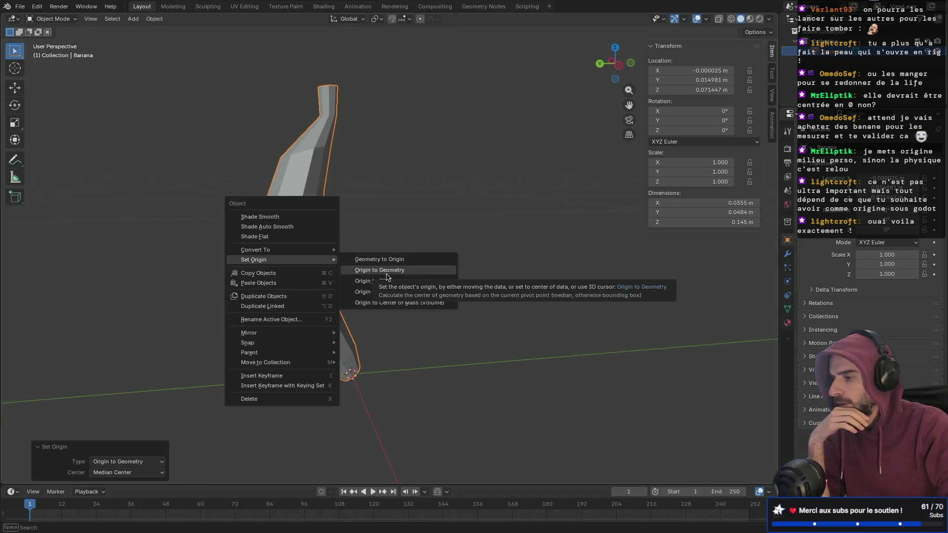
left_click(422, 292)
- Move the banana's origin to its volume centre of mass, inside the body
mouse_move(438, 263)
middle_mouse_down()
mouse_move(419, 252)
mouse_move(322, 254)
mouse_move(425, 254)
mouse_move(366, 254)
middle_mouse_up()
right_click(327, 255)
mouse_move(328, 253)
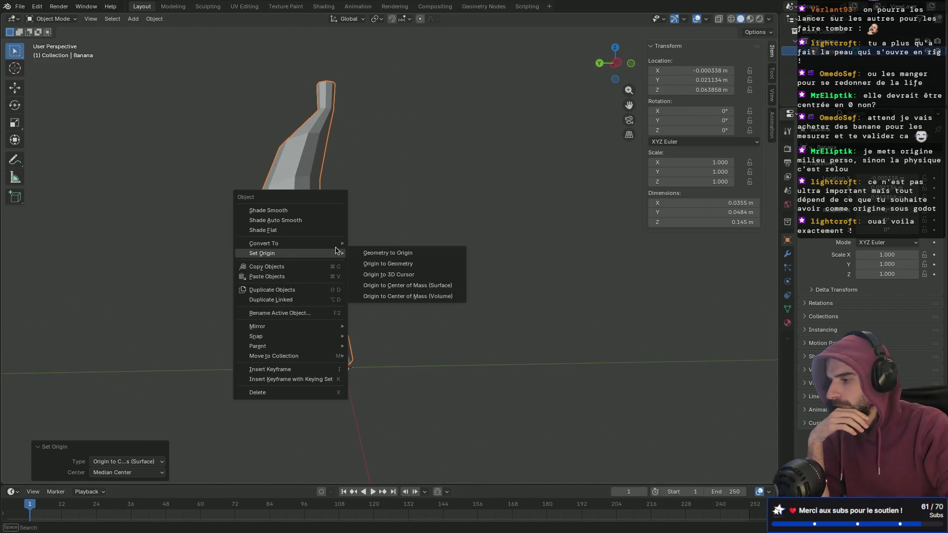
left_click(410, 299)
mouse_move(364, 271)
middle_mouse_down()
mouse_move(457, 348)
mouse_move(599, 269)
mouse_move(474, 270)
middle_mouse_up()
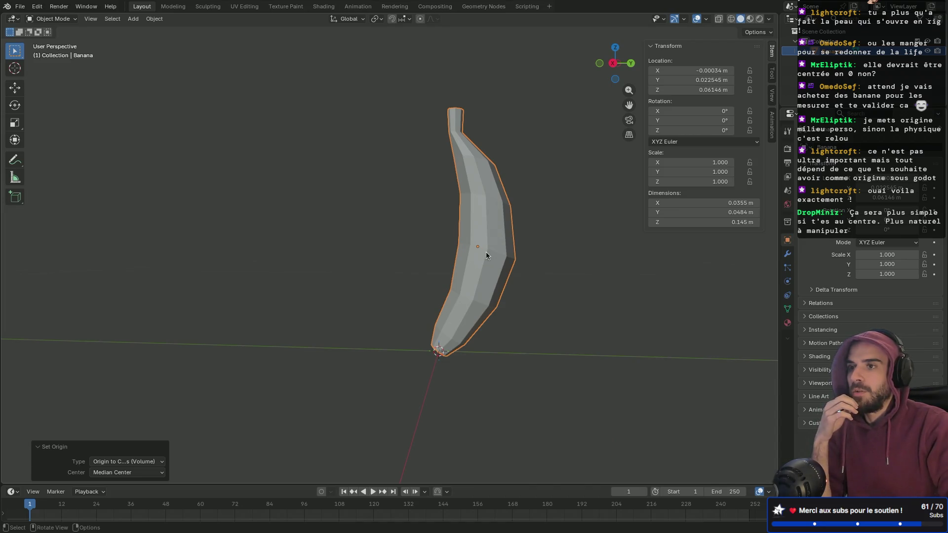
right_click(482, 254)
mouse_move(481, 252)
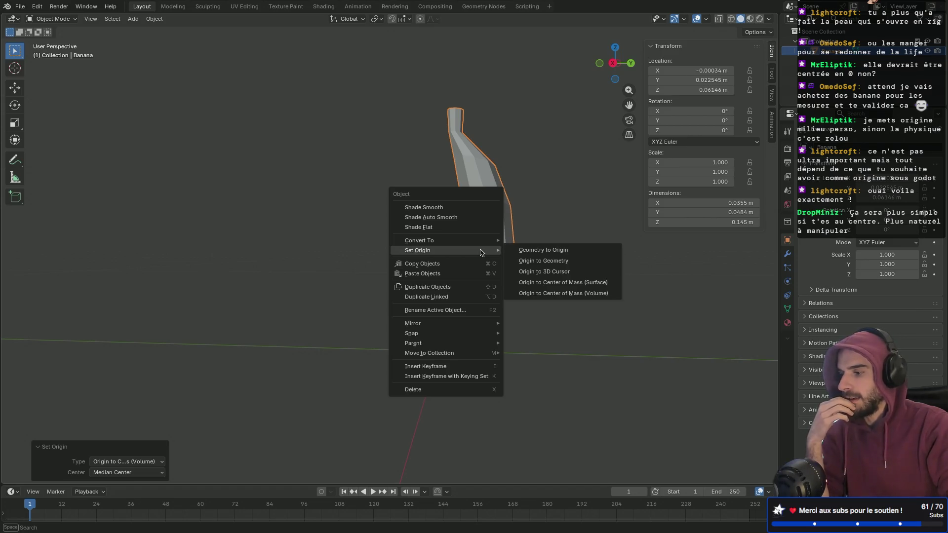
key("Escape")
key("Escape")
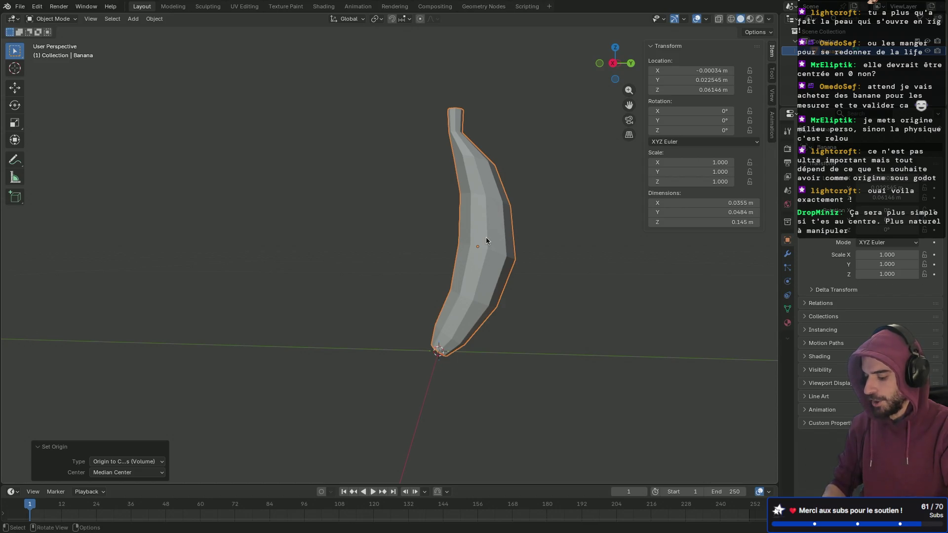
key("ctrl+g")
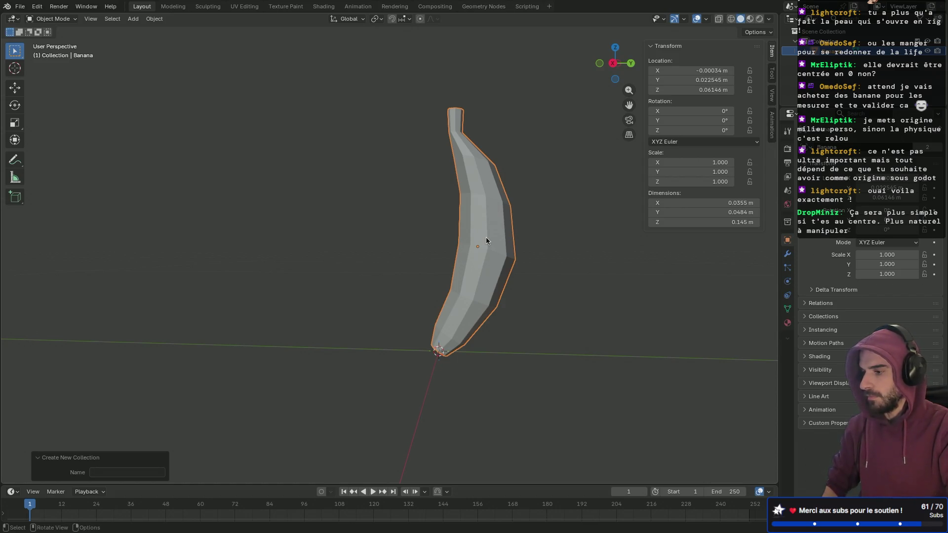
- Clear the banana's location with Alt+G so it sits at 0, 0, 0
key("alt+g")
mouse_move(395, 296)
middle_mouse_down()
mouse_move(475, 275)
mouse_move(446, 326)
mouse_move(446, 231)
mouse_move(483, 211)
mouse_move(503, 253)
mouse_move(462, 247)
mouse_move(444, 262)
mouse_move(473, 242)
mouse_move(315, 228)
mouse_move(410, 247)
mouse_move(429, 220)
mouse_move(470, 221)
mouse_move(424, 222)
middle_mouse_up()
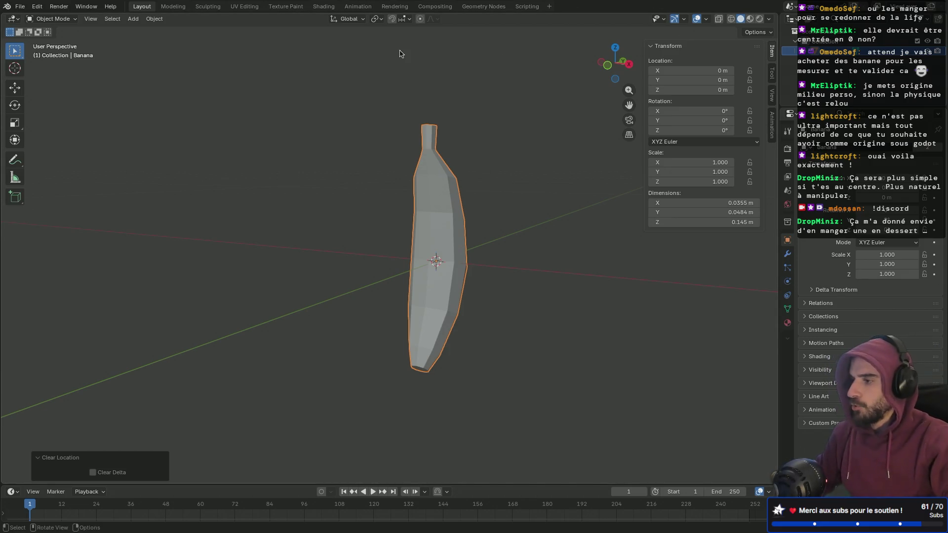
left_click(358, 6)
- Go to the Shading workspace with the viewport in Rendered shading
left_click(395, 6)
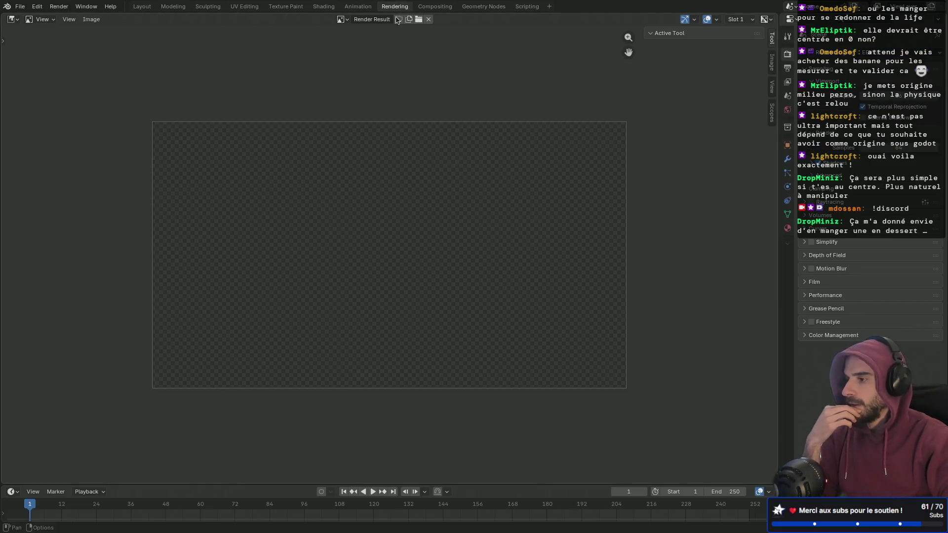
left_click(324, 7)
mouse_move(425, 217)
middle_mouse_down()
mouse_move(446, 210)
mouse_move(533, 101)
mouse_move(586, 138)
mouse_move(565, 142)
mouse_move(476, 231)
middle_mouse_up()
left_click(760, 19)
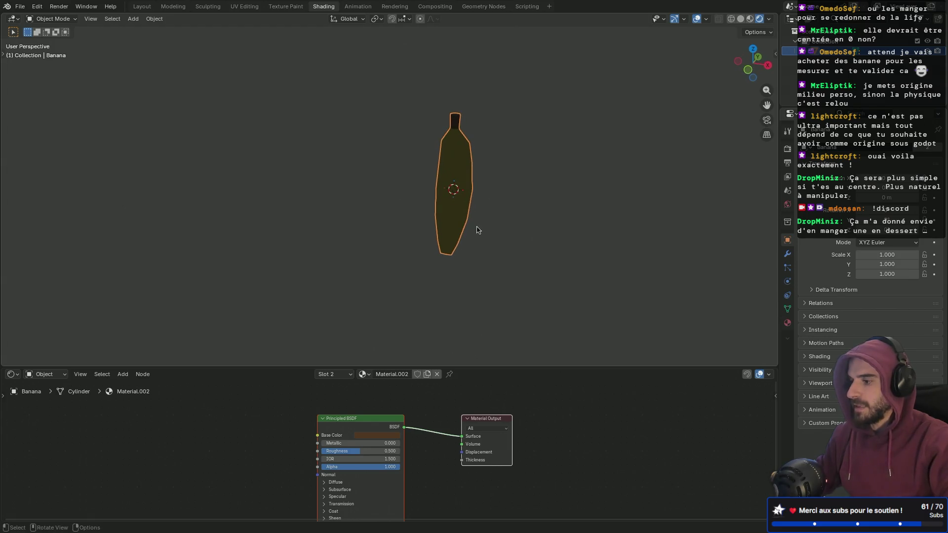
- Switch the node editor to World and lighten the Background colour to light grey
left_click(45, 374)
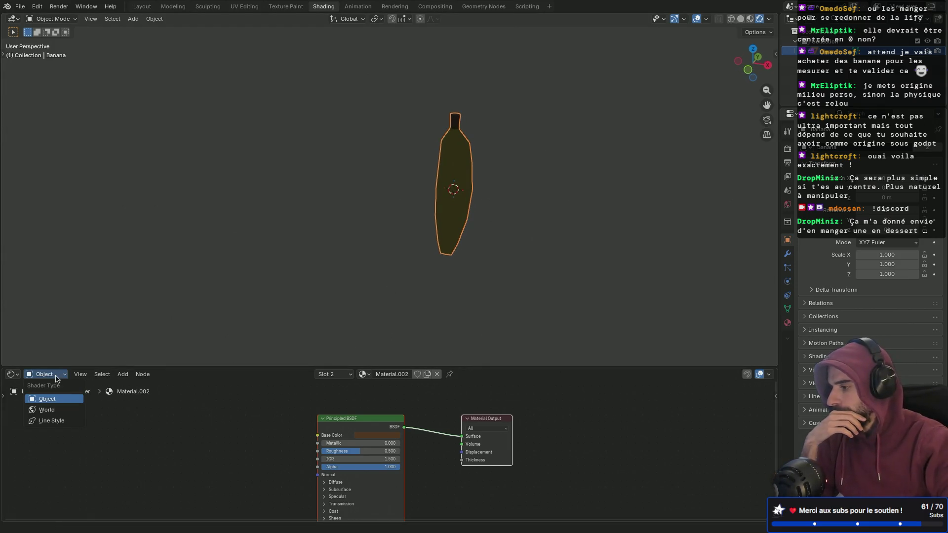
left_click(44, 406)
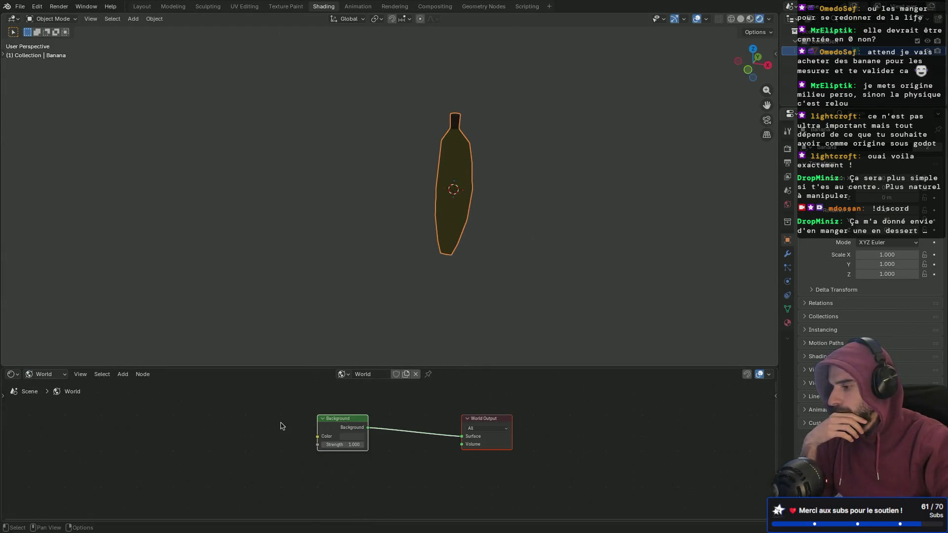
left_click(357, 438)
left_click_drag(406, 354, 406, 328)
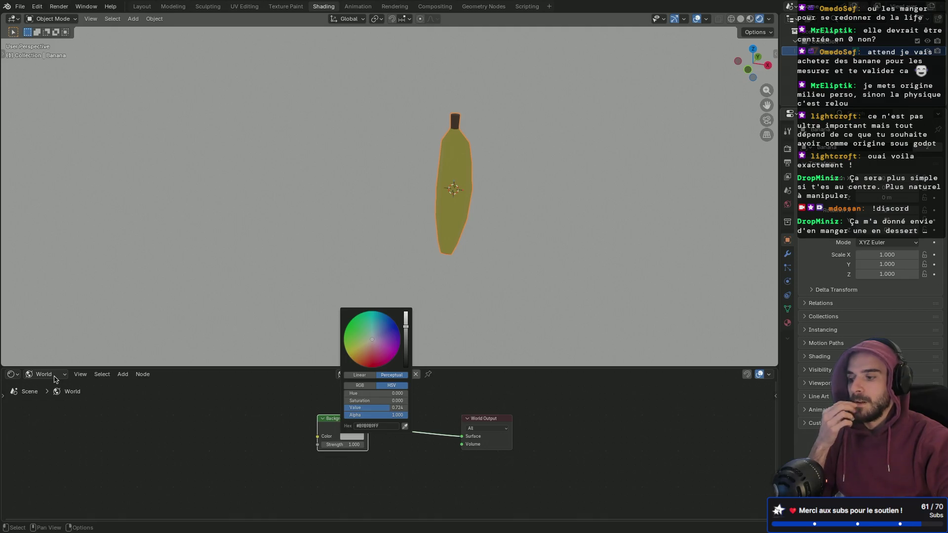
mouse_move(511, 296)
middle_mouse_down()
mouse_move(437, 256)
mouse_move(469, 273)
middle_mouse_up()
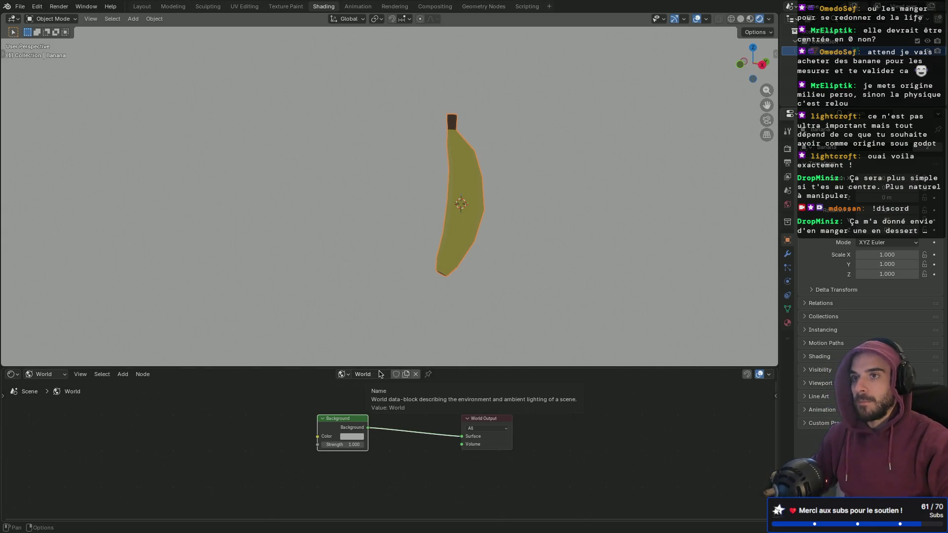
key("ctrl+s")
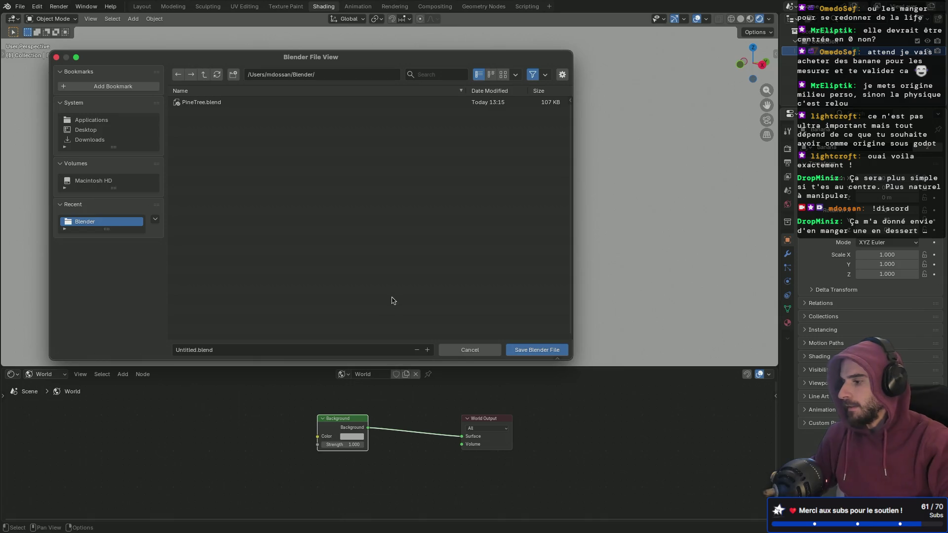
- Rename the file from Untitled to Banana and save Banana.blend beside PineTree.blend
left_click(200, 349)
double_click(186, 353)
type("Banana")
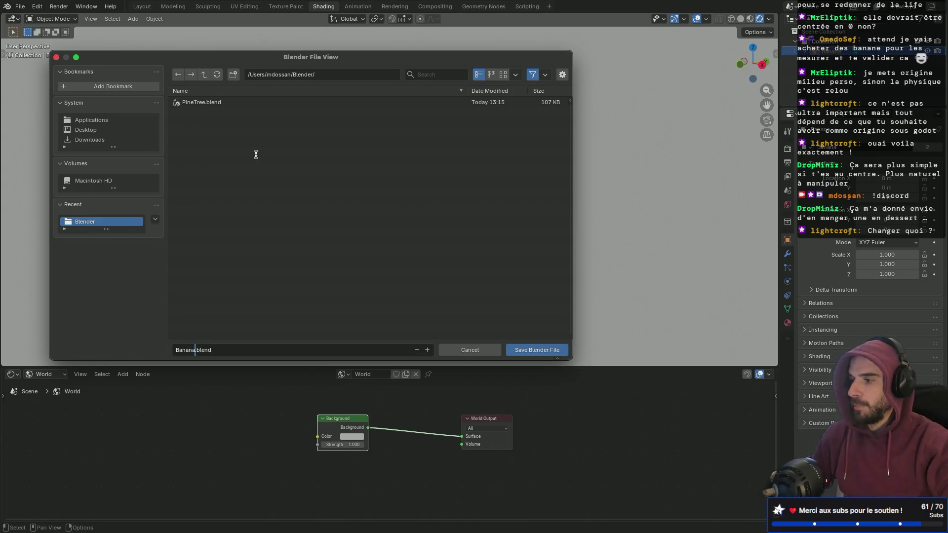
left_click(537, 354)
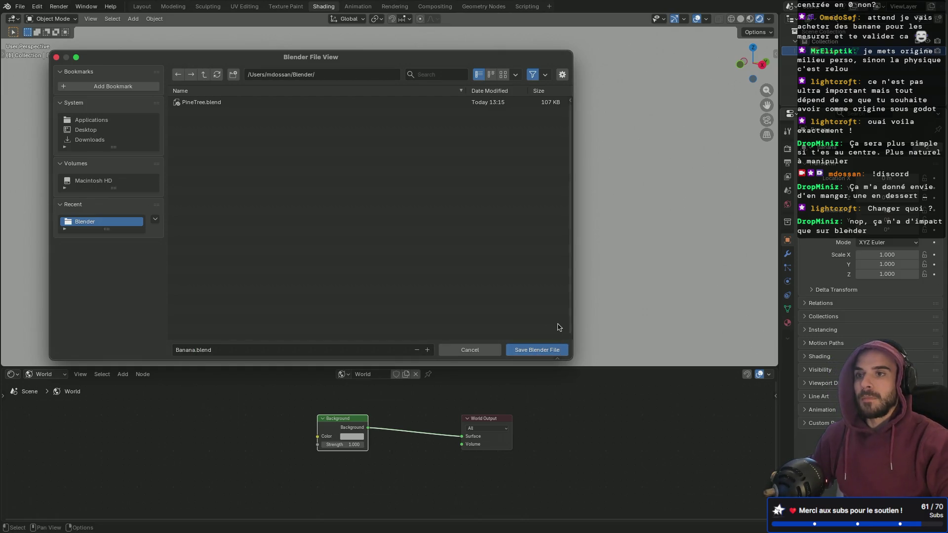
left_click(534, 353)
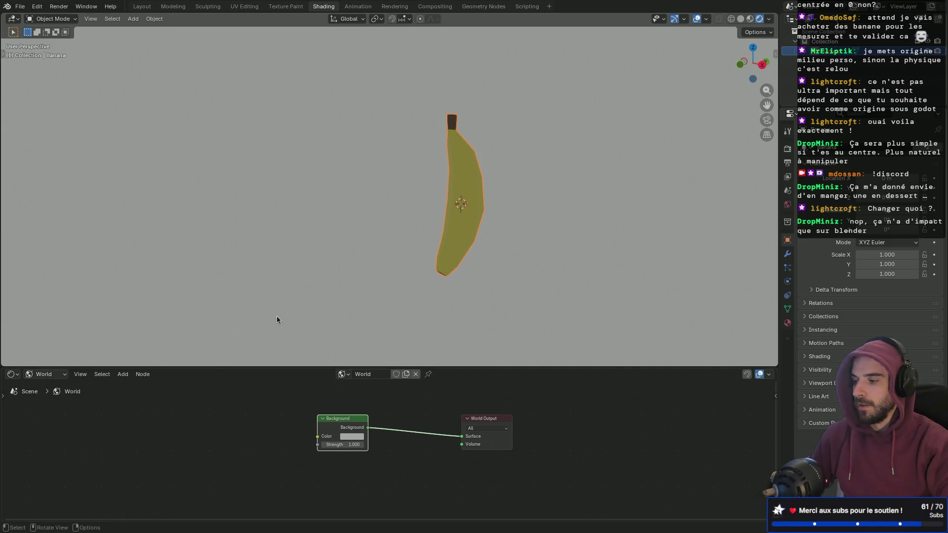
- Set the world Background Strength to 3 and view the banana in Material Preview
left_click(342, 445)
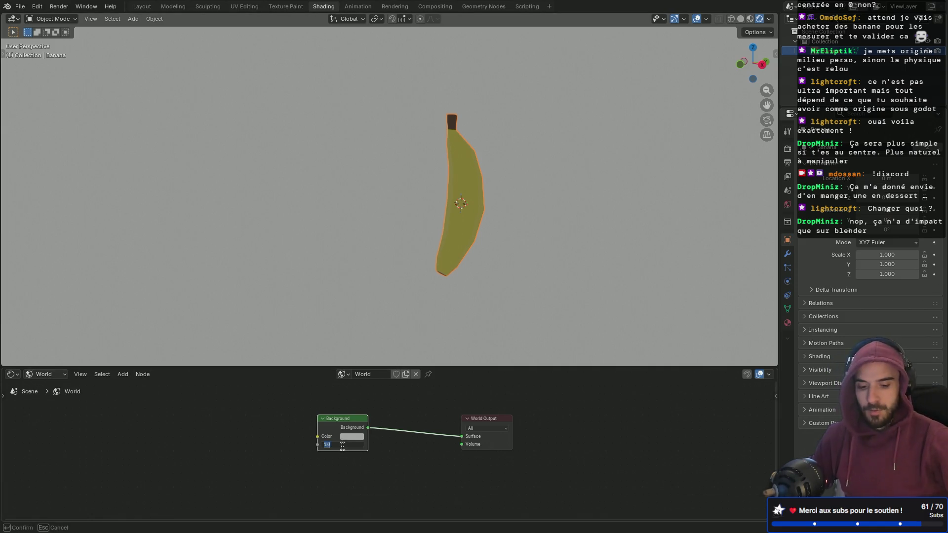
type("3")
key("Return")
mouse_move(291, 358)
middle_mouse_down()
mouse_move(358, 263)
mouse_move(346, 375)
middle_mouse_up()
left_click_drag(355, 445, 350, 446)
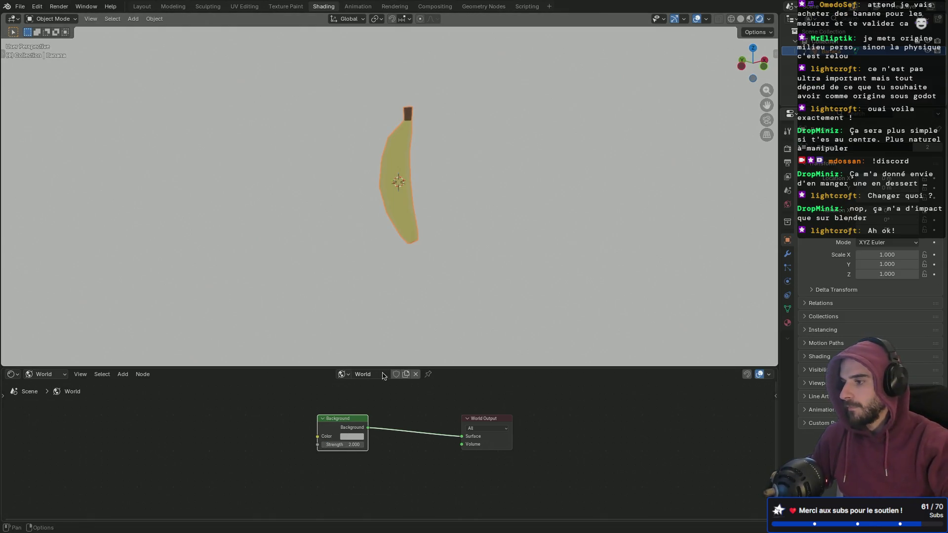
mouse_move(395, 306)
middle_mouse_down()
mouse_move(442, 281)
mouse_move(366, 265)
mouse_move(503, 236)
mouse_move(442, 234)
mouse_move(431, 251)
mouse_move(440, 248)
middle_mouse_up()
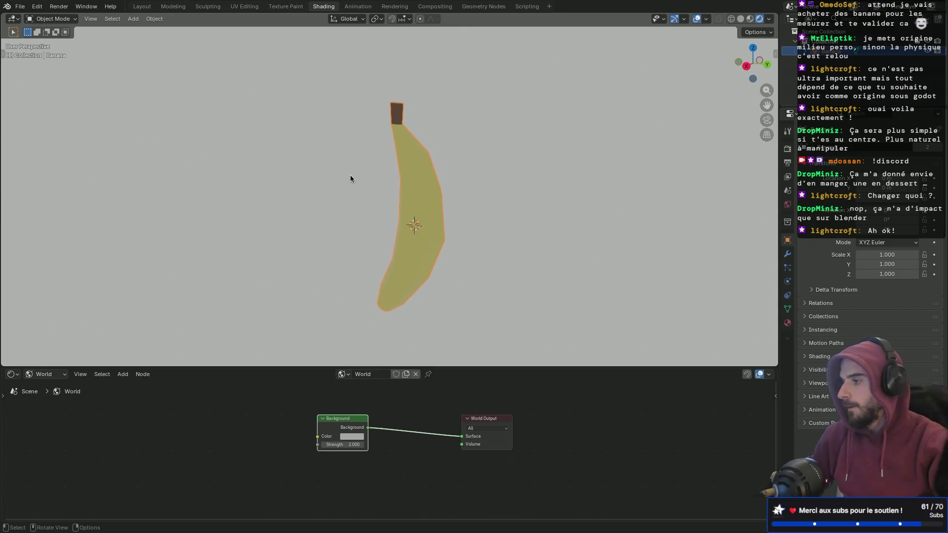
left_click(749, 19)
mouse_move(413, 141)
middle_mouse_down()
mouse_move(437, 141)
mouse_move(321, 138)
middle_mouse_up()
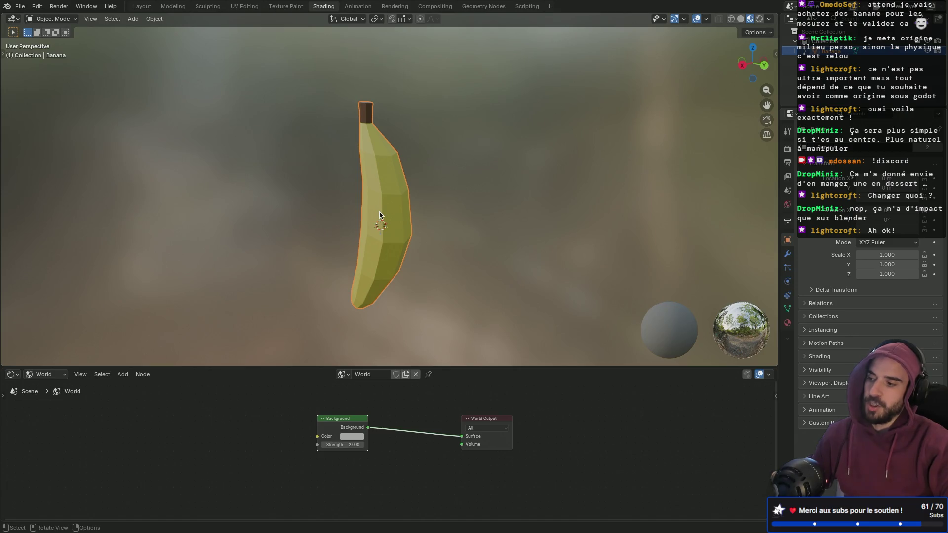
- Apply Shade Smooth to the banana, then undo it
right_click(389, 204)
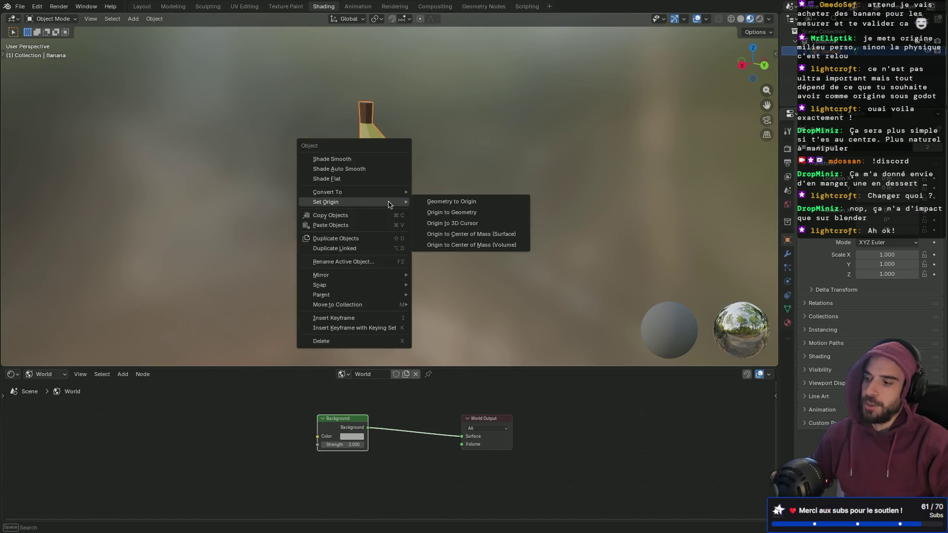
left_click(378, 159)
mouse_move(360, 206)
middle_mouse_down()
mouse_move(408, 222)
mouse_move(457, 214)
middle_mouse_up()
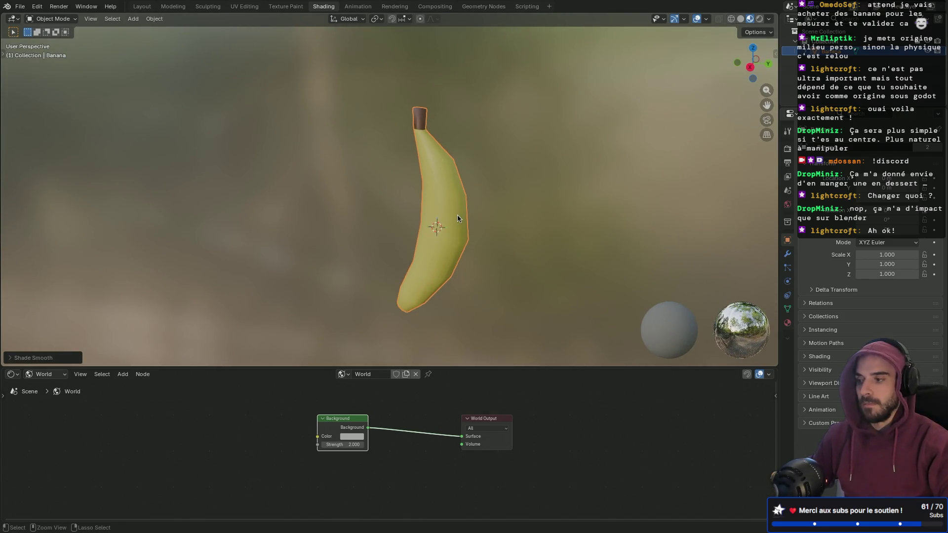
key("ctrl+z")
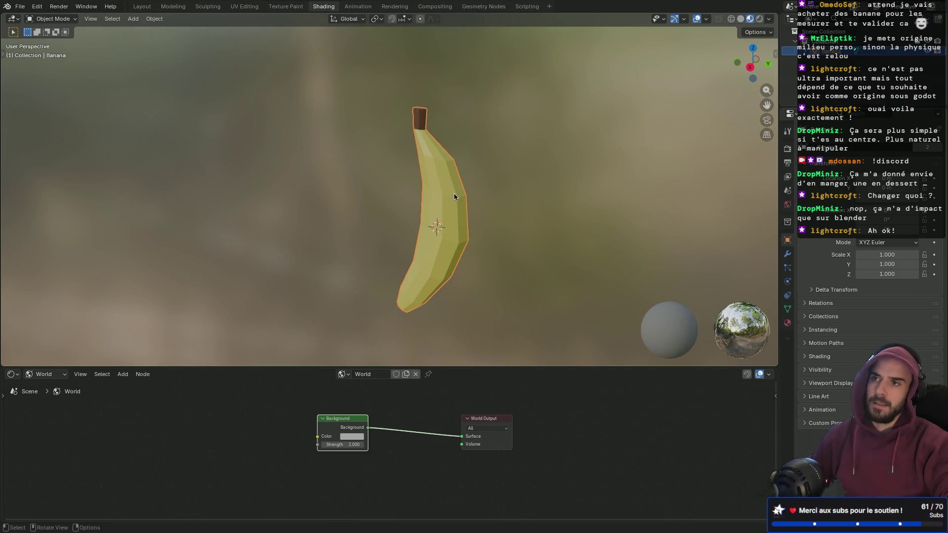
middle_click_drag(454, 196, 457, 209)
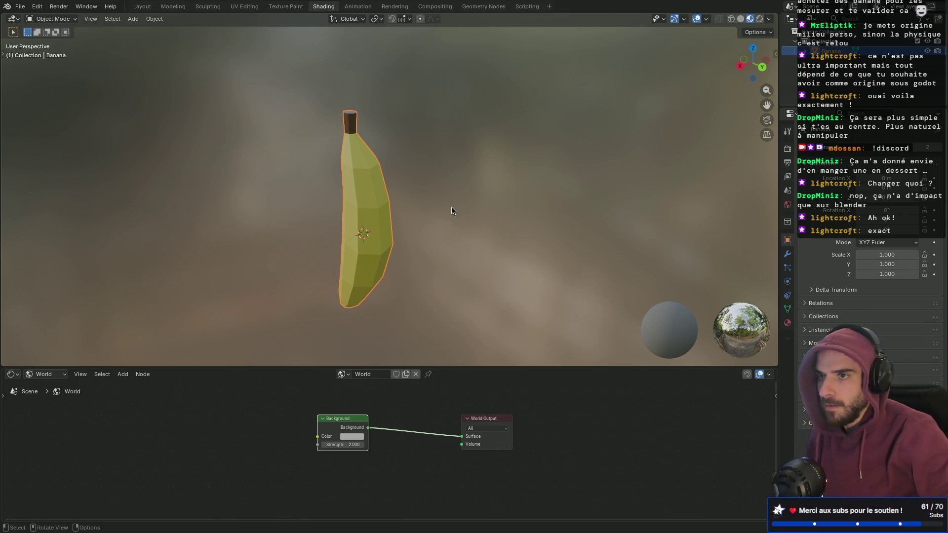
- Apply Shade Flat to the banana to keep its faceted low-poly look
right_click(402, 226)
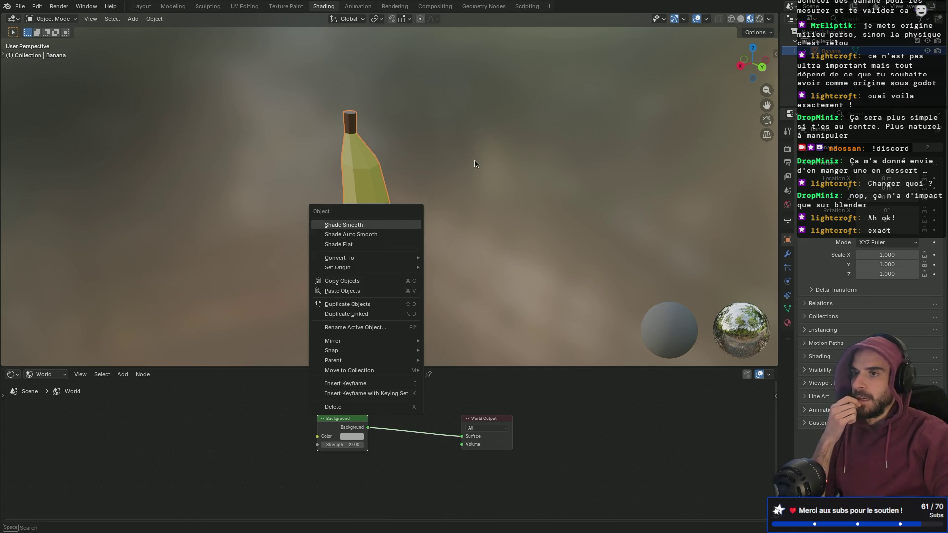
key("Escape")
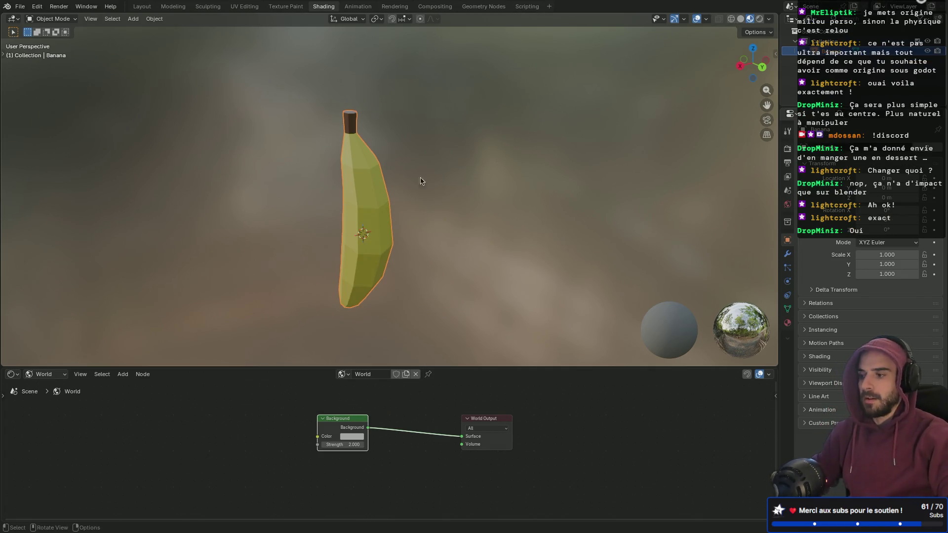
right_click(375, 210)
left_click(358, 228)
right_click(353, 227)
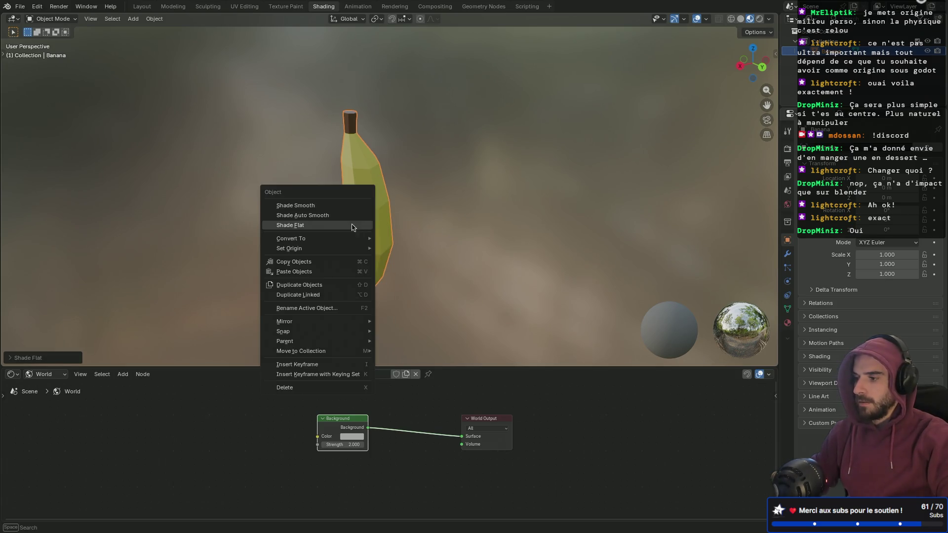
mouse_move(325, 215)
middle_mouse_down()
mouse_move(452, 197)
mouse_move(292, 212)
mouse_move(313, 212)
middle_mouse_up()
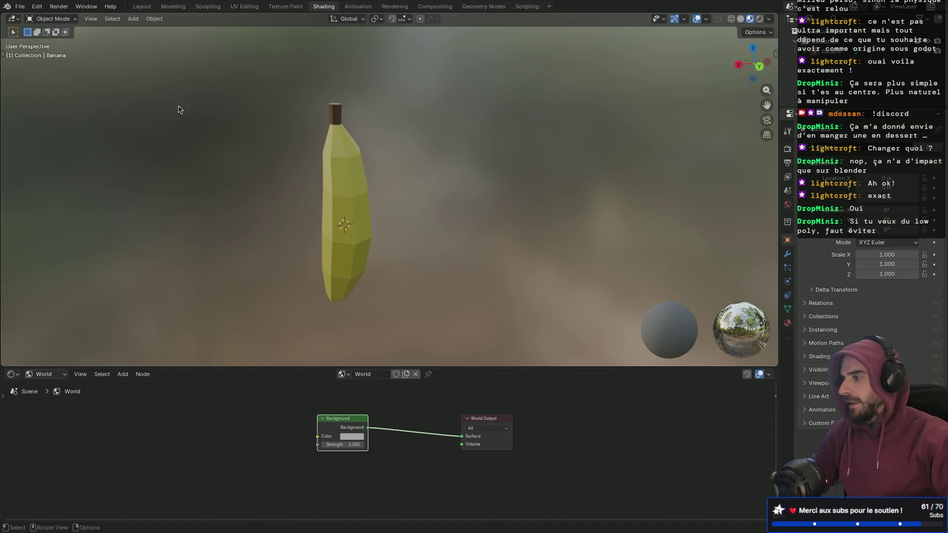
- Export the banana as glTF 2.0 binary Banana.glb beside PineTree.glb
left_click(22, 12)
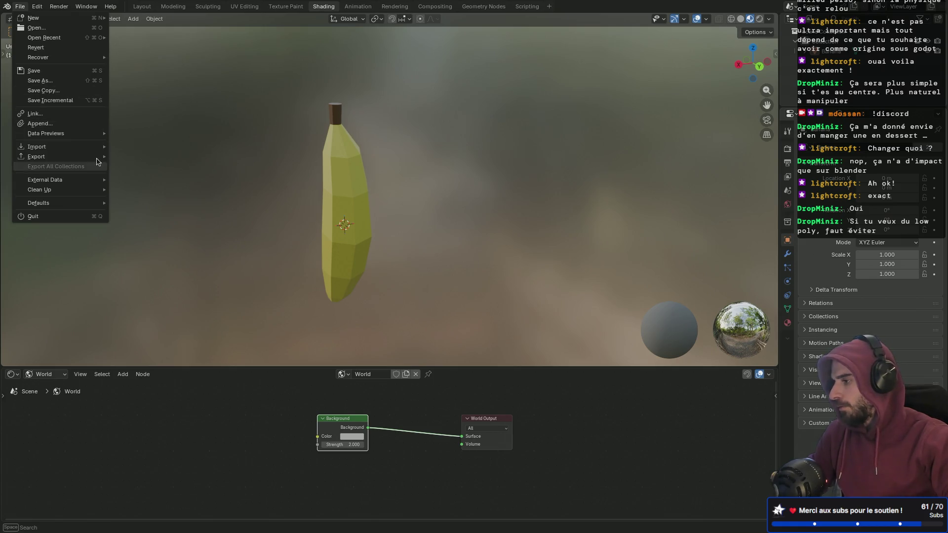
mouse_move(68, 157)
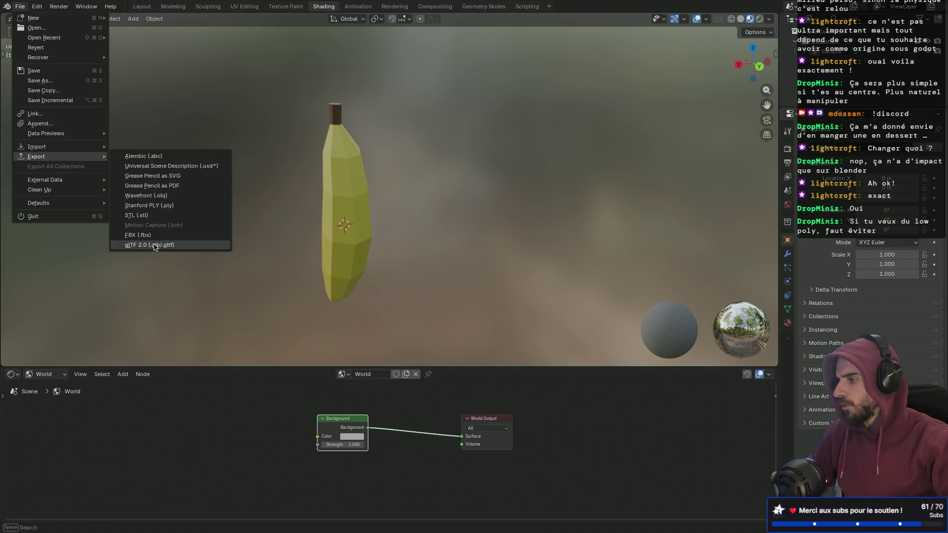
left_click(155, 246)
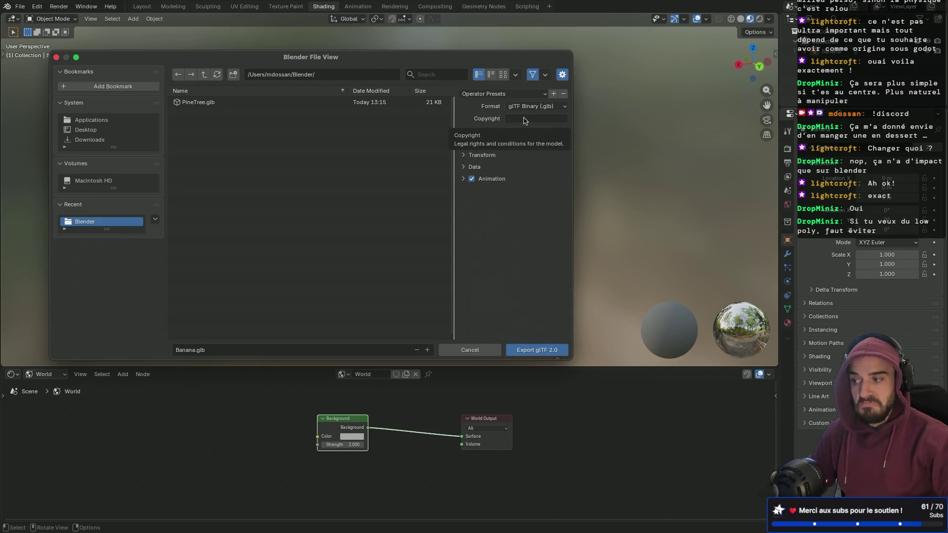
left_click(464, 143)
left_click(465, 143)
left_click(464, 168)
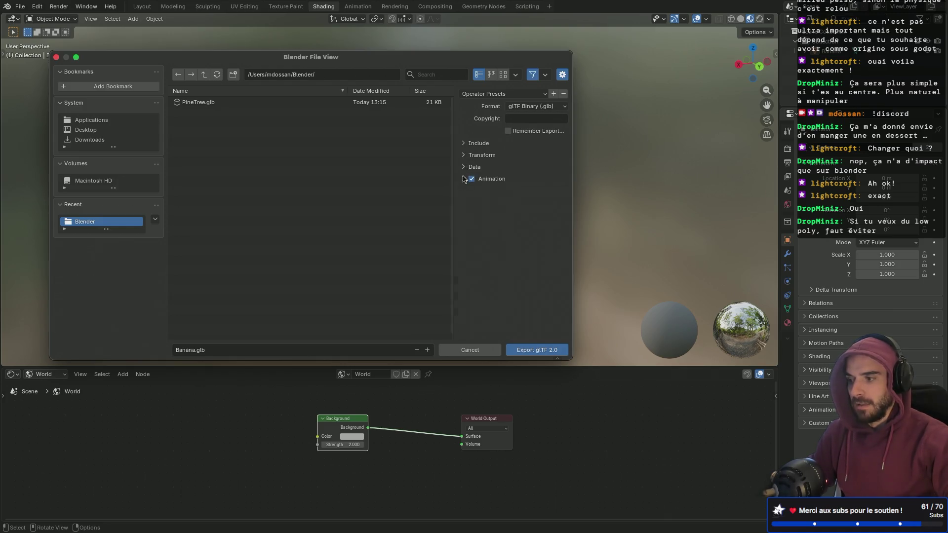
left_click(465, 167)
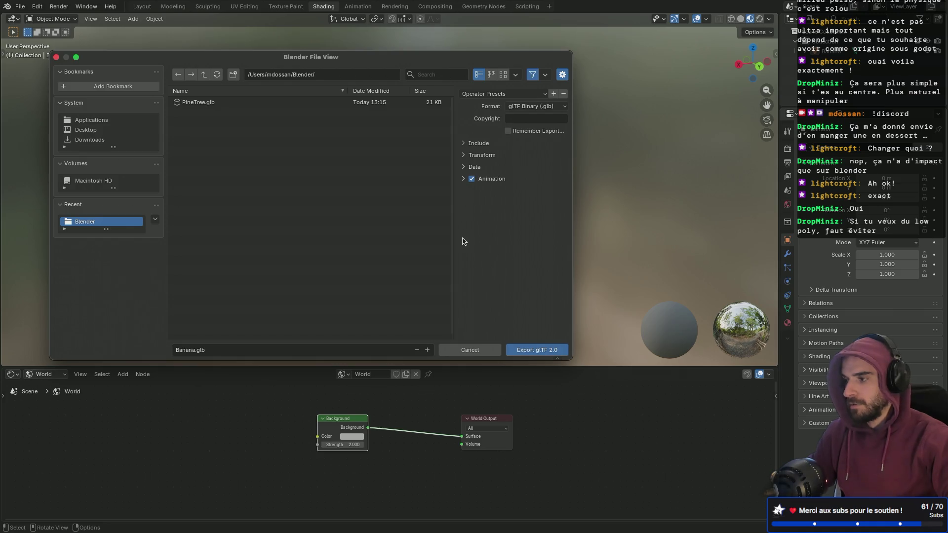
left_click(535, 354)
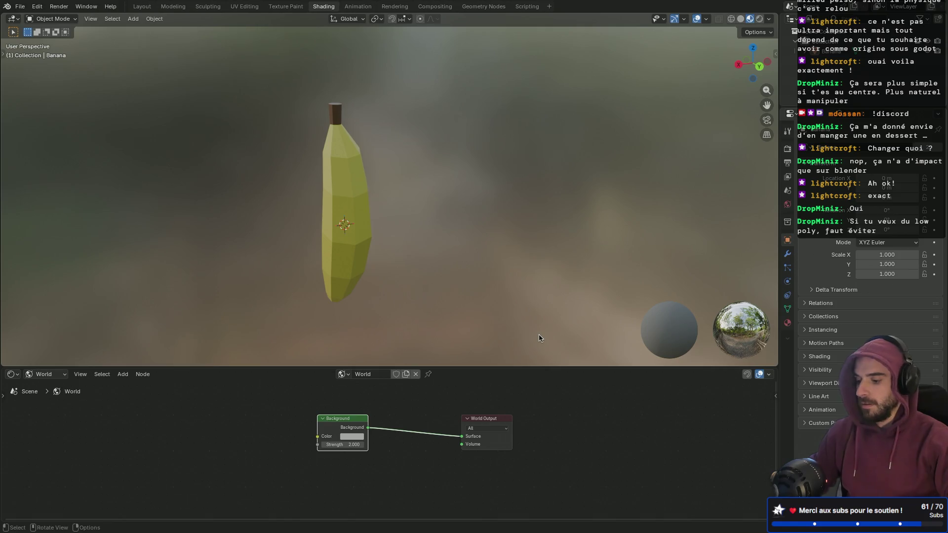
- Bring the Sketchfab browser window out of full screen next to the Blender folder
key("ctrl+Right")
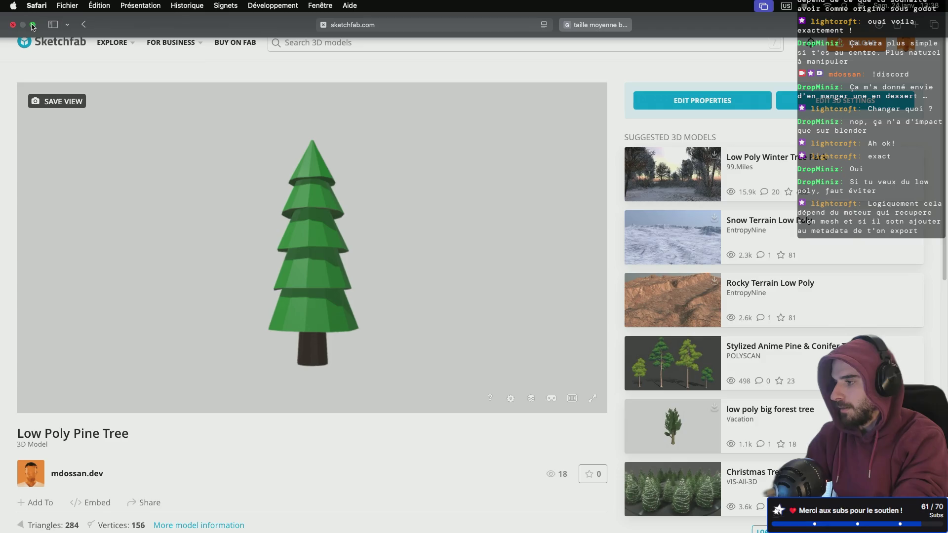
left_click(31, 23)
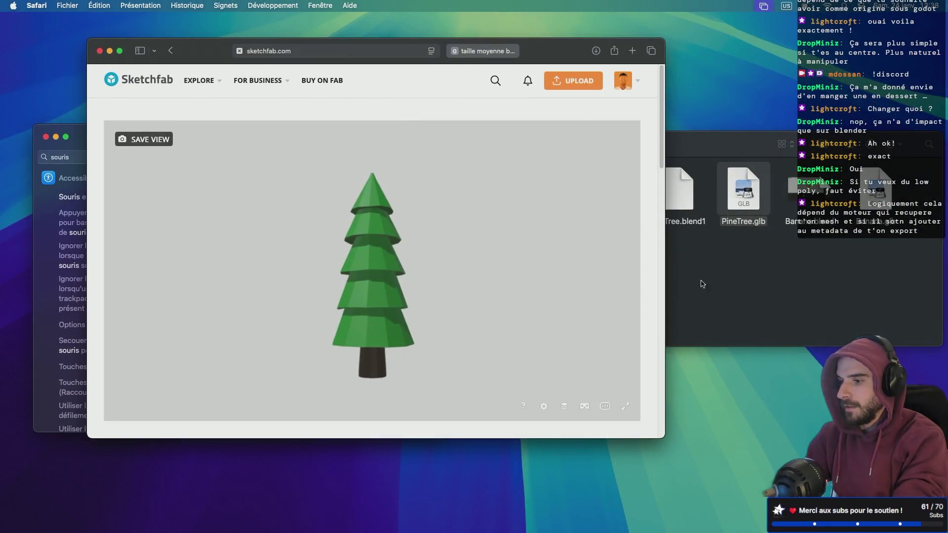
left_click(702, 283)
left_click(453, 93)
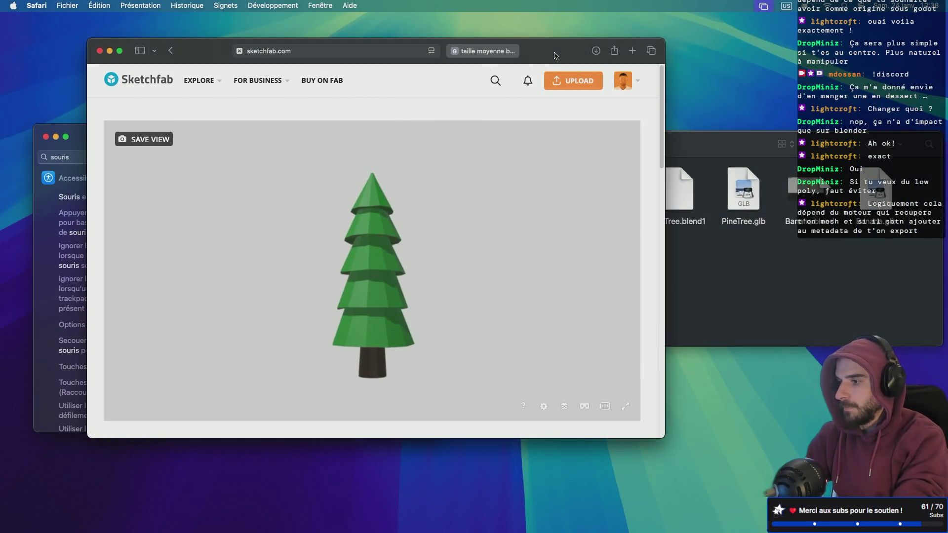
double_click(555, 55)
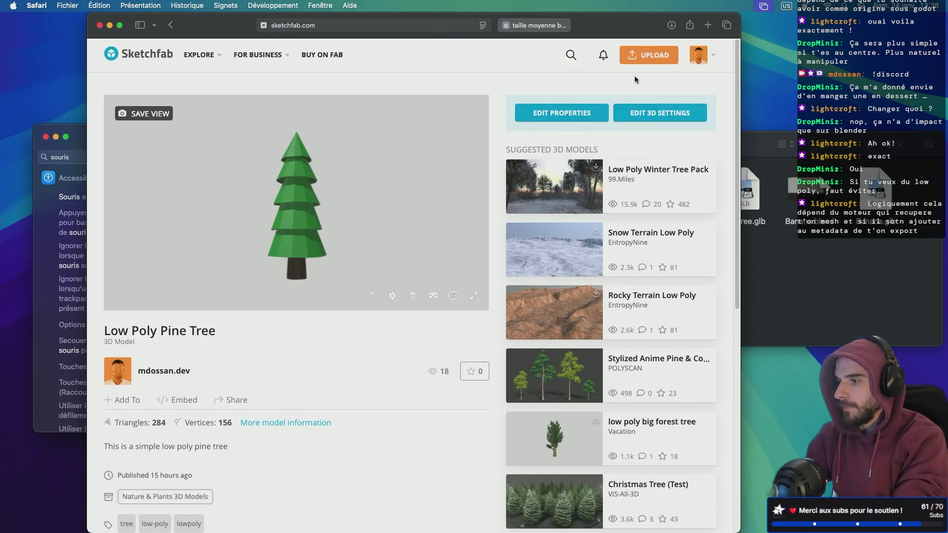
- Drop Banana.glb into Sketchfab's new-model upload area and upload it
left_click(645, 63)
left_click(830, 291)
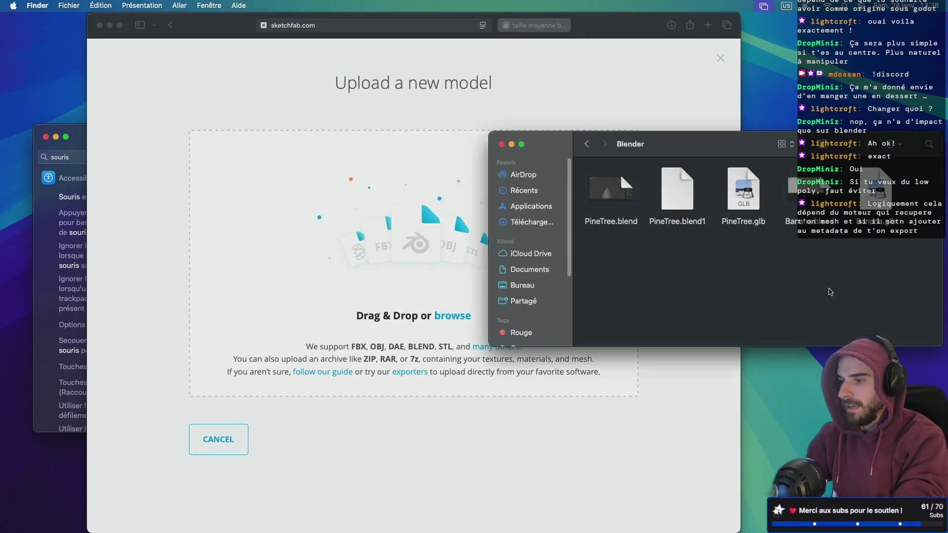
mouse_move(863, 232)
left_mouse_down()
mouse_move(390, 267)
mouse_move(392, 282)
left_mouse_up()
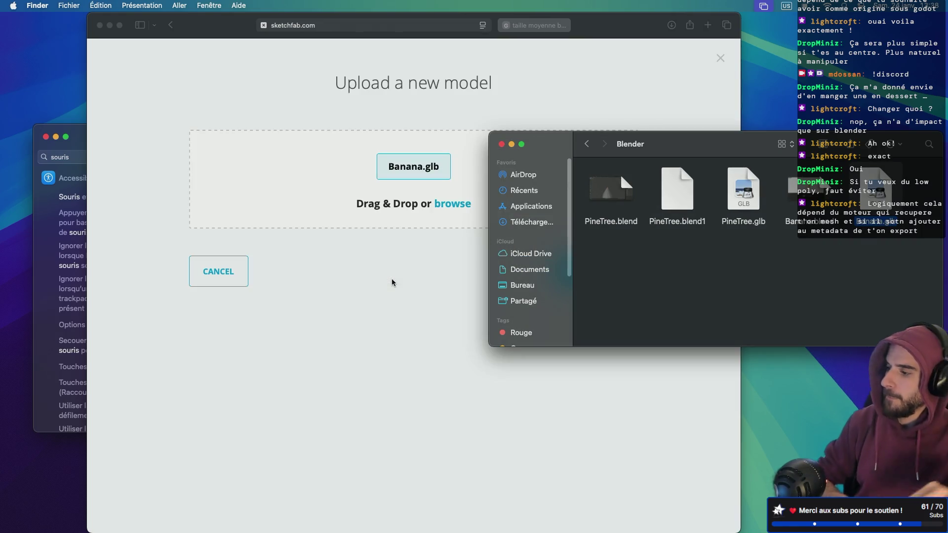
left_click(392, 279)
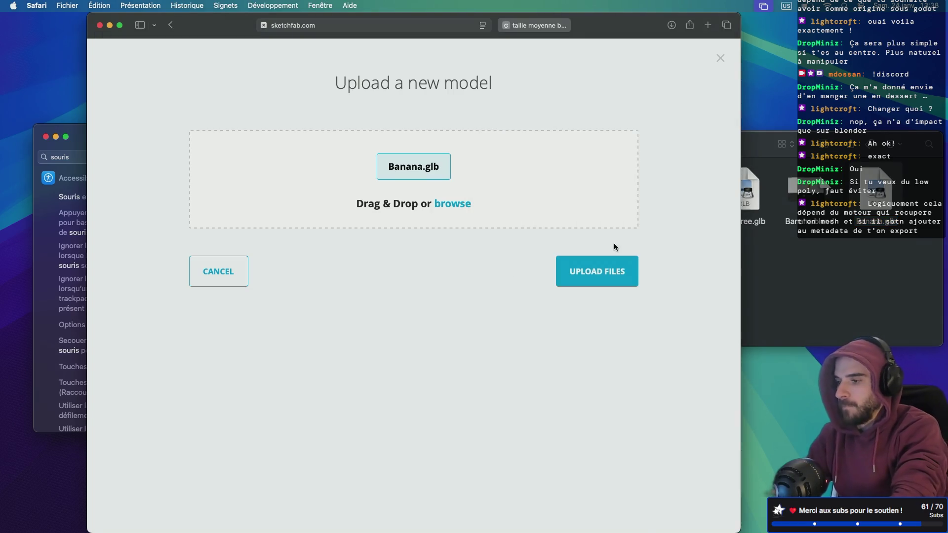
left_click(604, 275)
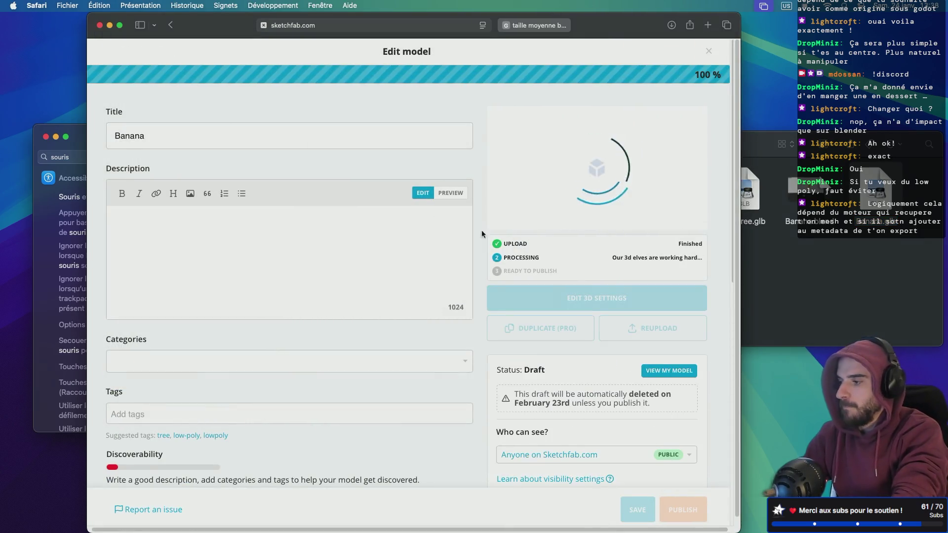
- Enter the description 'Simple Low Poly Banana'
left_click(303, 241)
type("Sim")
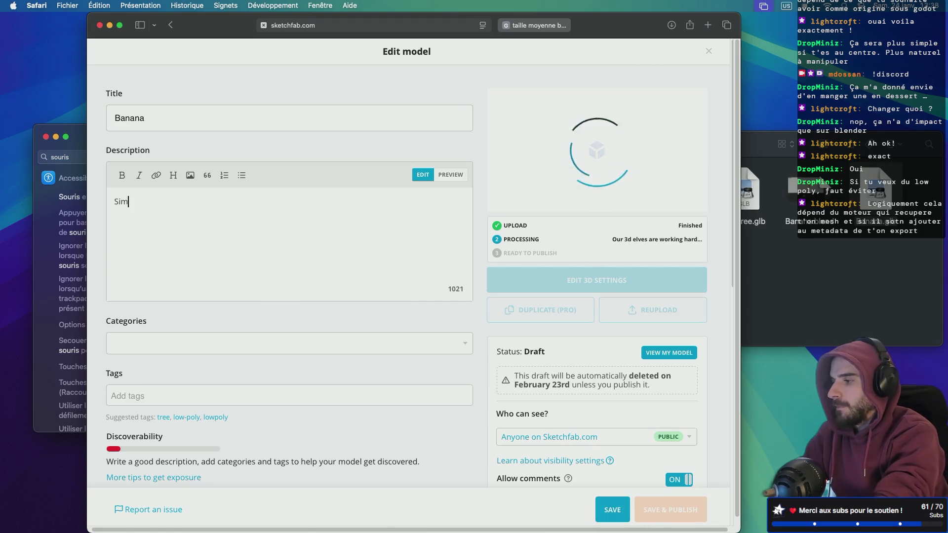
type("ple Low")
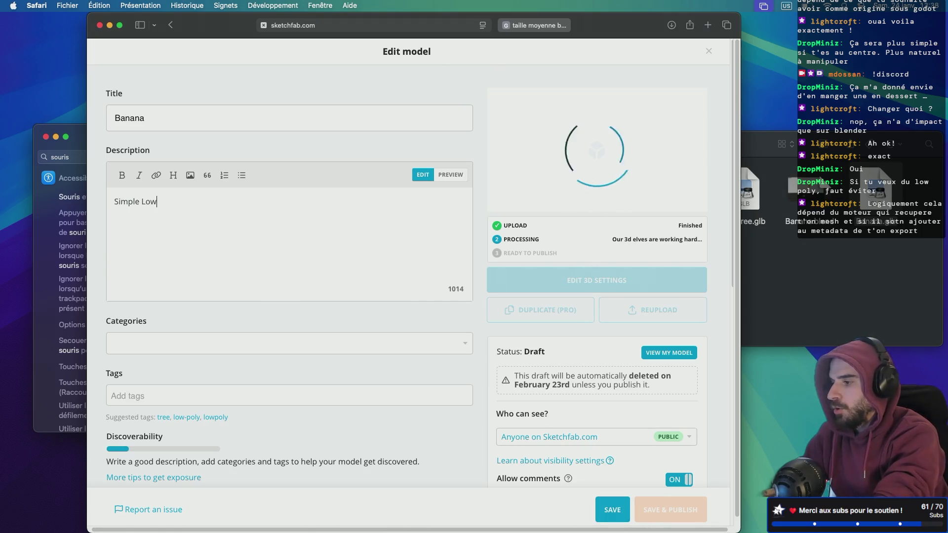
double_click(203, 29)
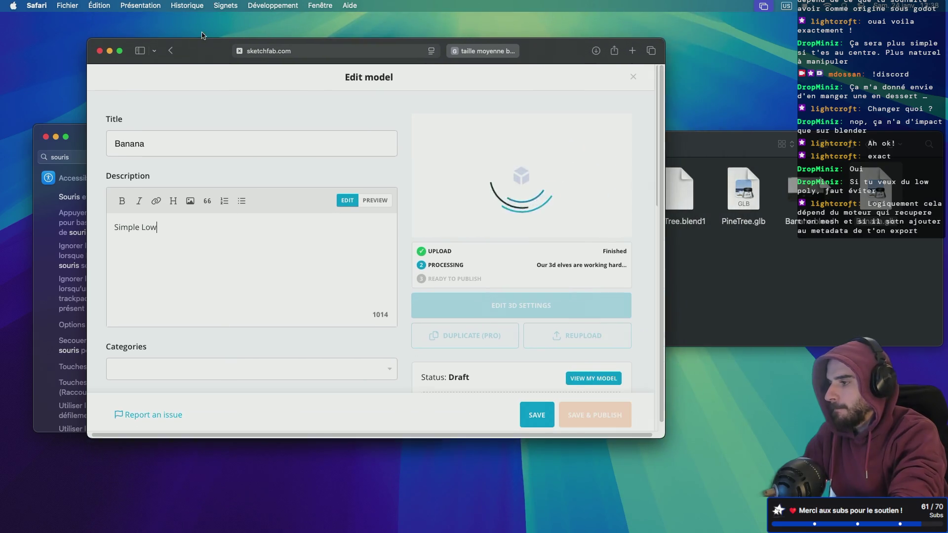
double_click(195, 43)
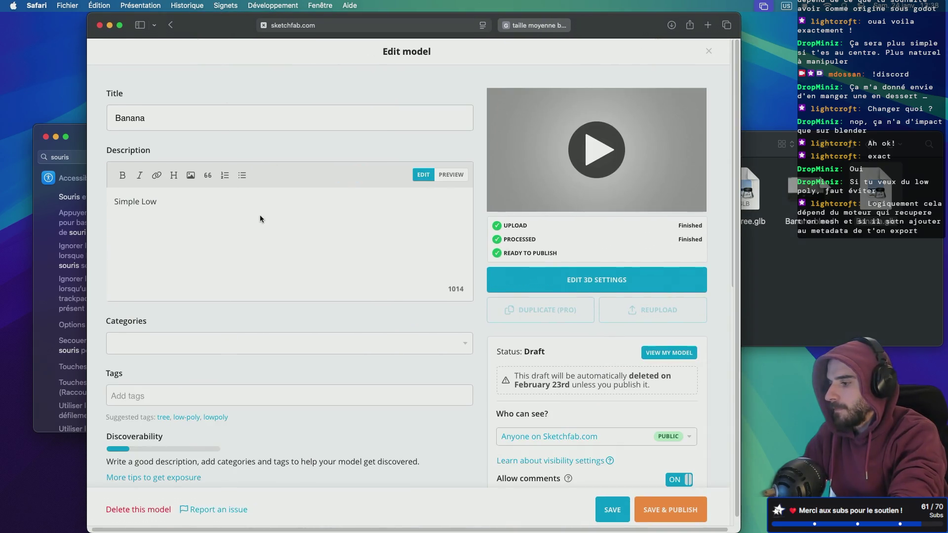
type("Poly Banana")
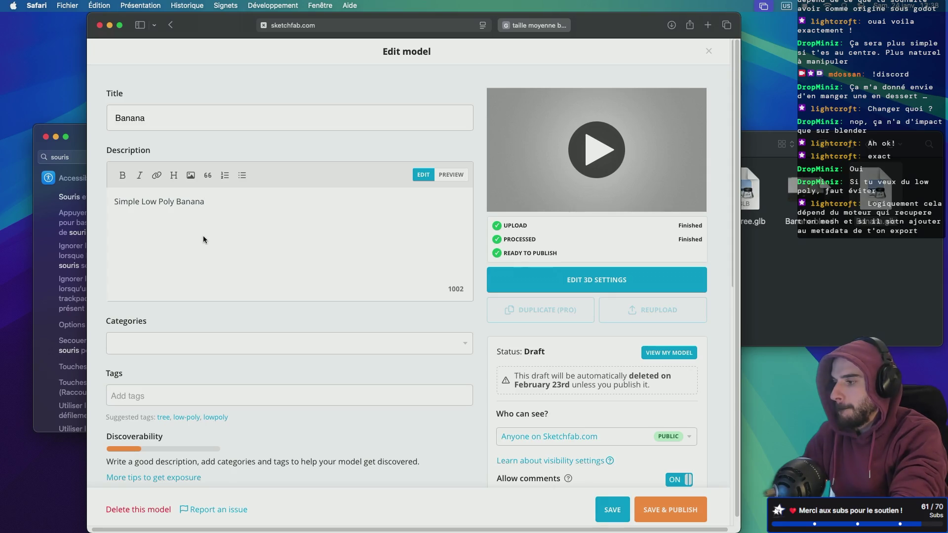
- Put the model in the Nature & Plants category
left_click(156, 349)
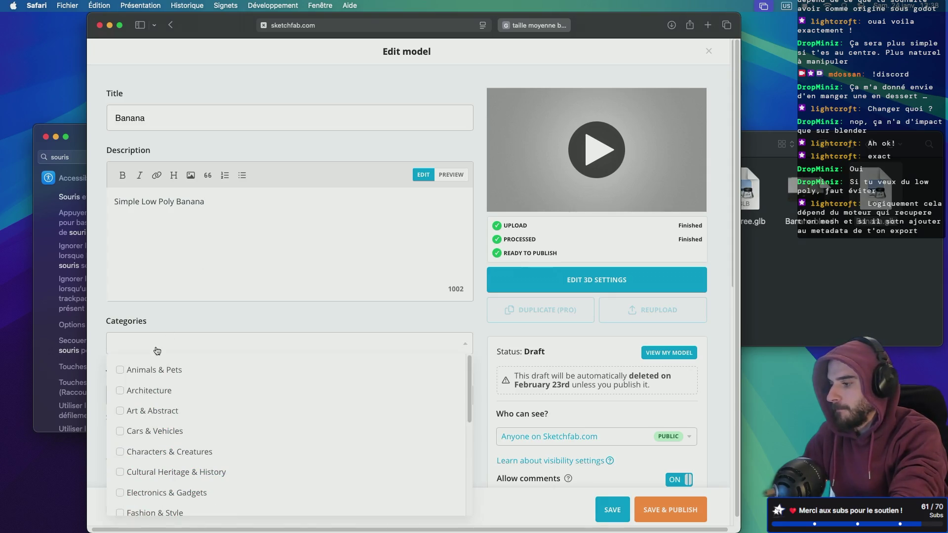
scroll(154, 420, "down", 5)
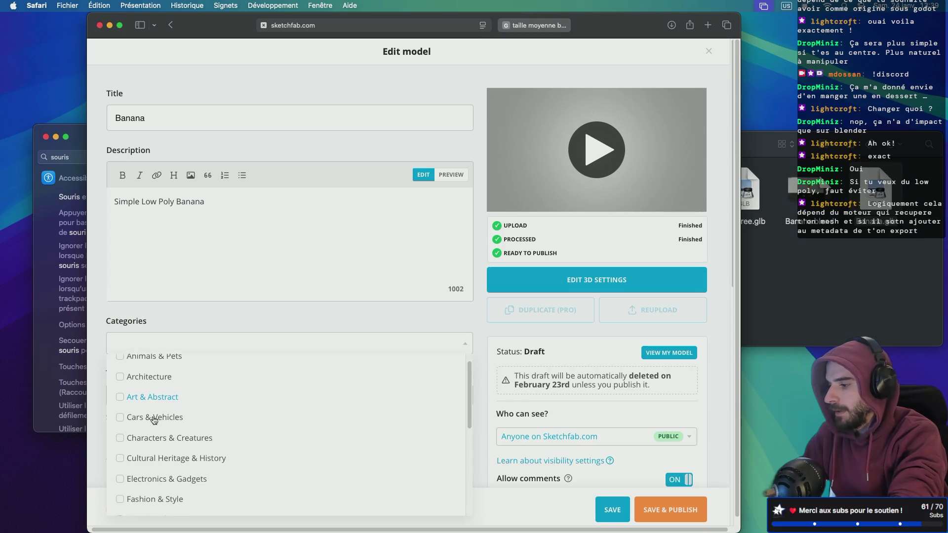
scroll(154, 420, "down", 2)
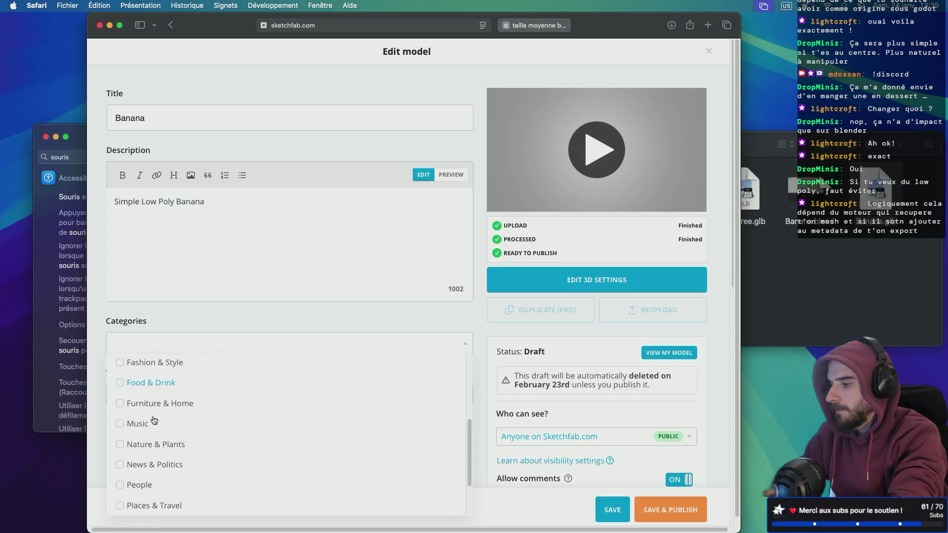
left_click(120, 442)
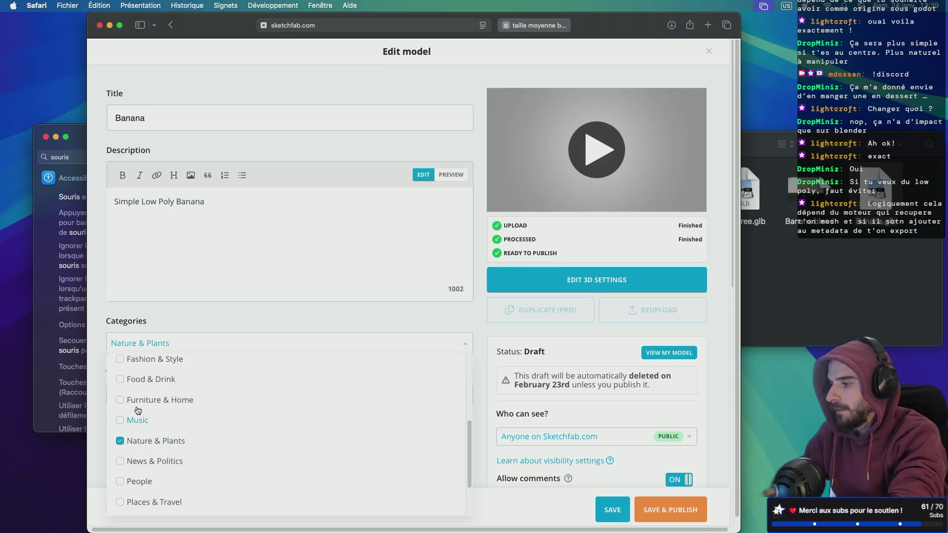
left_click(205, 257)
- Add the tags lowpoly and low-poly
left_click(149, 390)
type("lowpol")
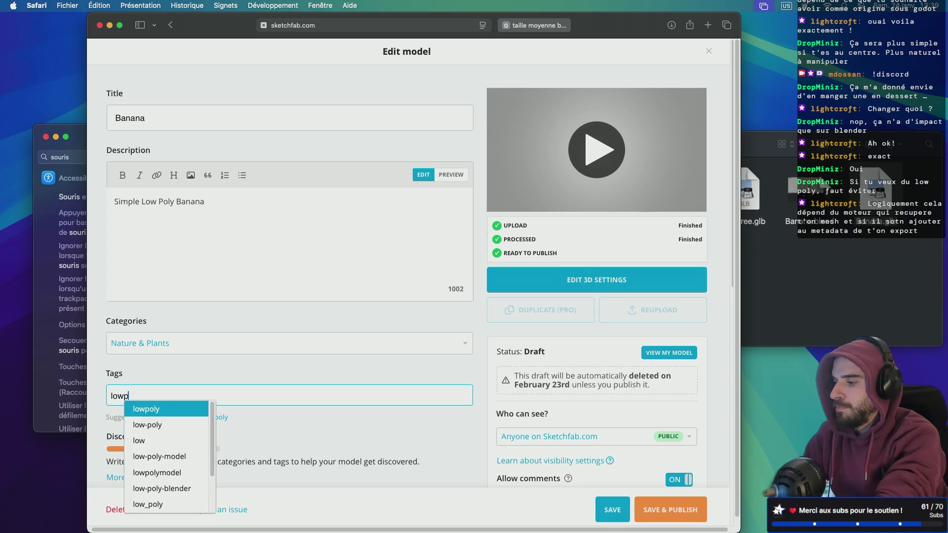
left_click(154, 409)
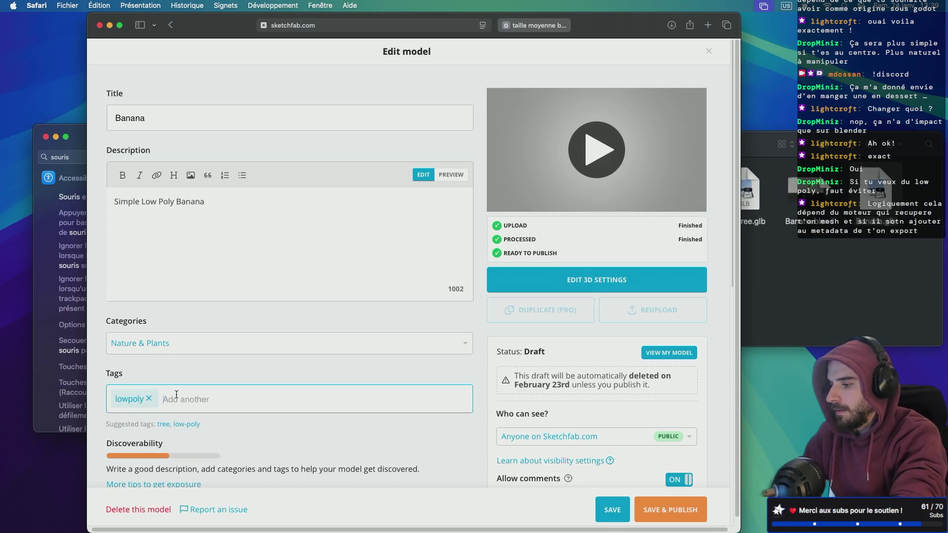
type("low-po")
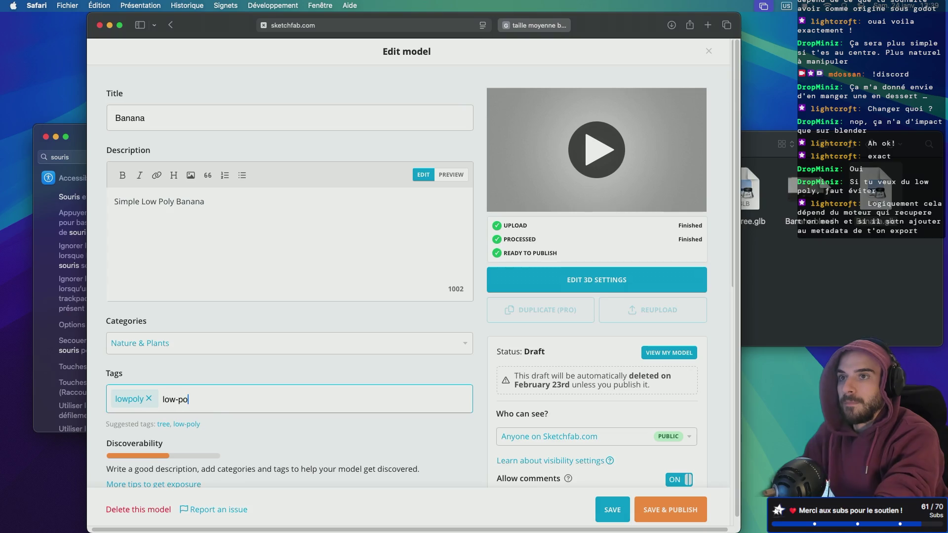
type("ly")
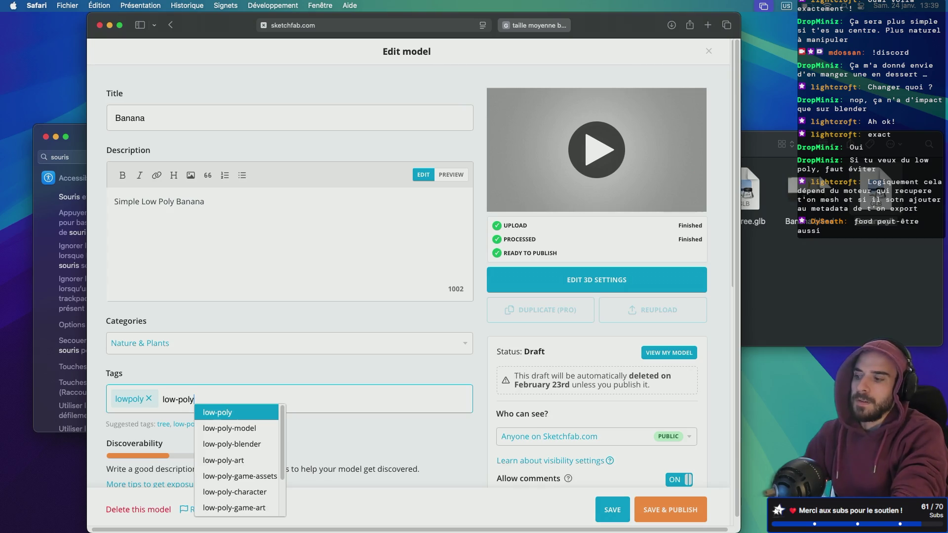
left_click(207, 418)
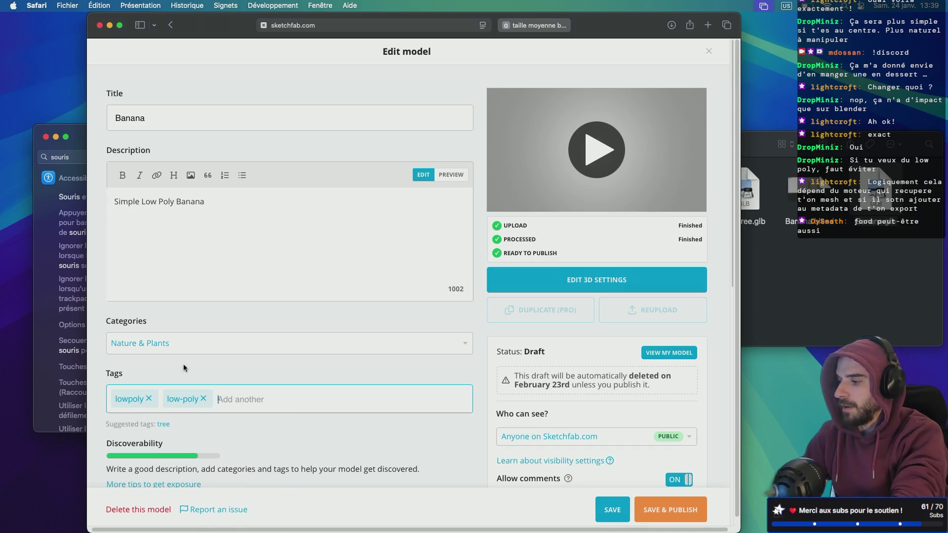
- Add Food & Drink to the model's categories
left_click(173, 346)
scroll(193, 421, "down", 1)
scroll(158, 405, "up", 1)
left_click(120, 385)
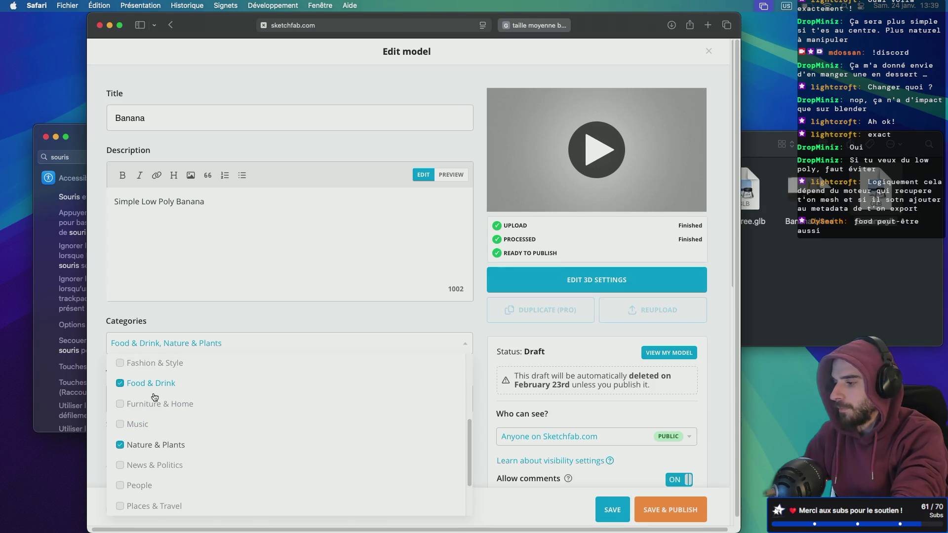
scroll(207, 412, "down", 1)
scroll(207, 410, "down", 3)
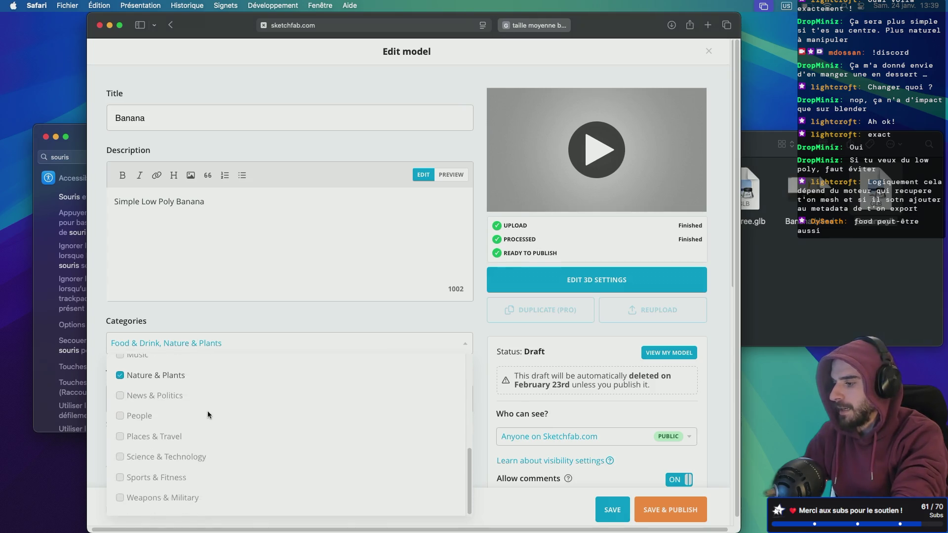
scroll(207, 410, "up", 5)
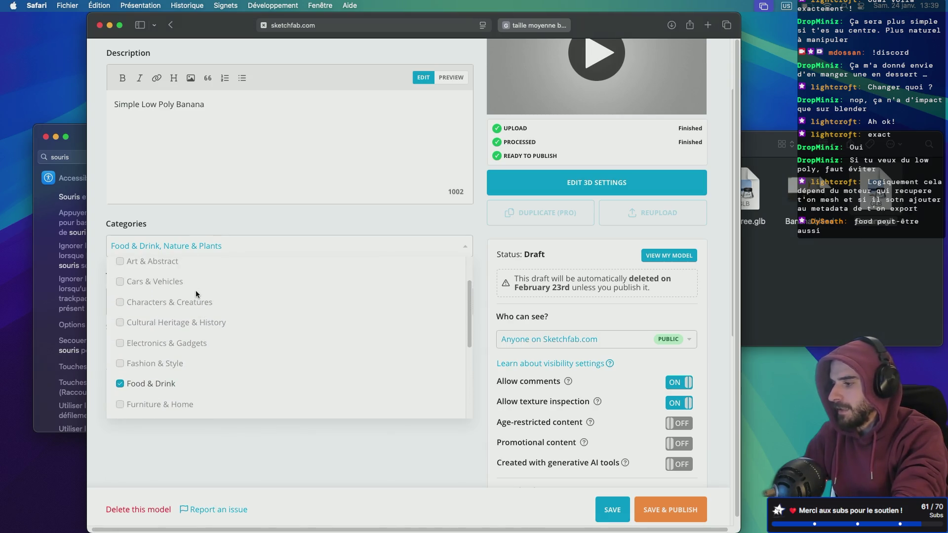
scroll(179, 306, "up", 1)
scroll(179, 306, "down", 1)
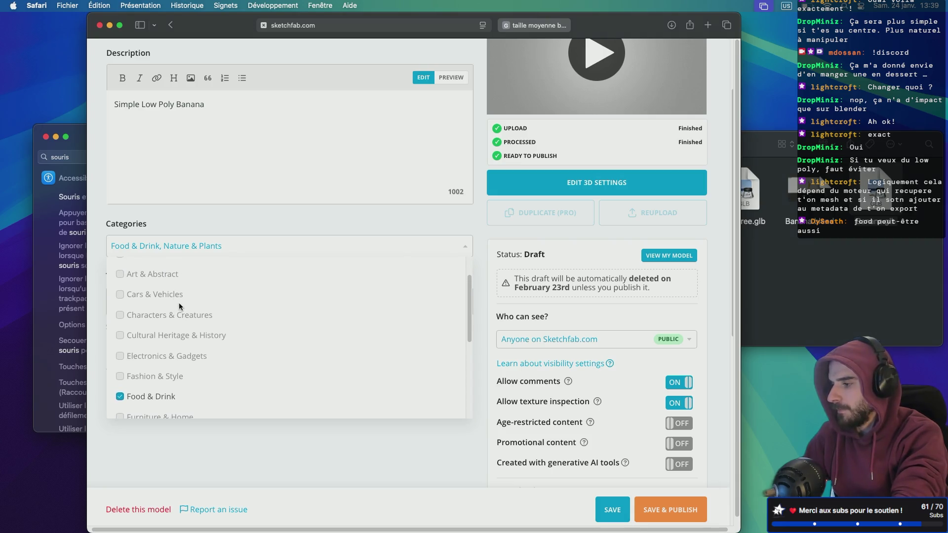
scroll(171, 289, "down", 1)
scroll(171, 288, "down", 5)
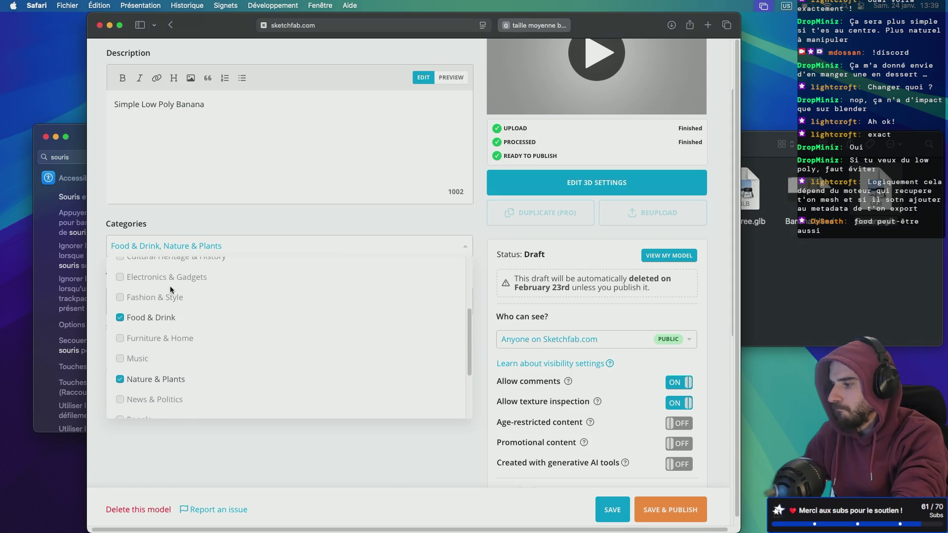
scroll(171, 290, "down", 4)
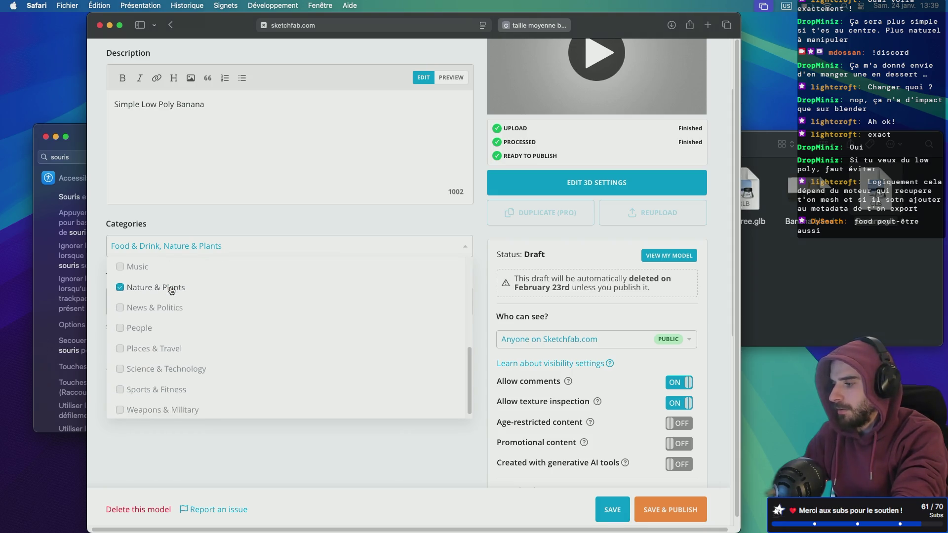
left_click(192, 223)
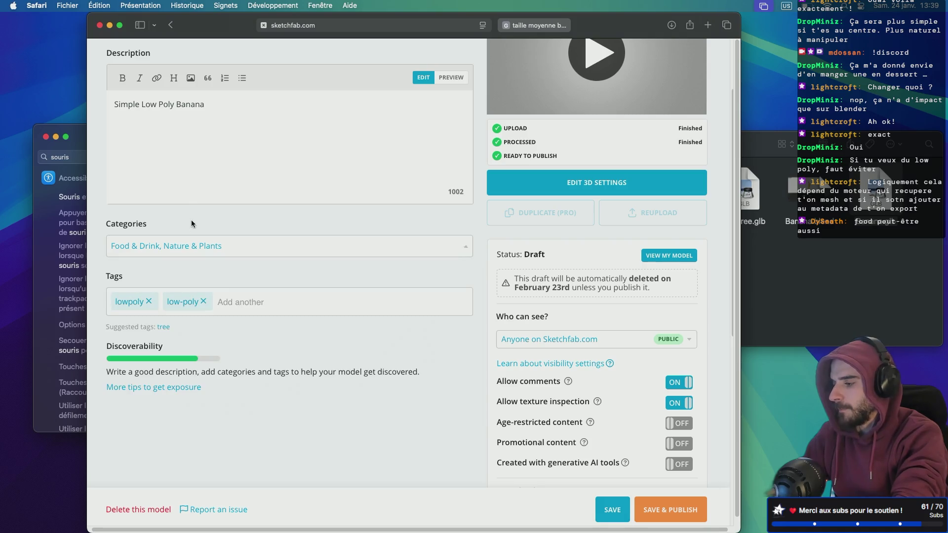
- Add banana as a tag and load the model's 3D preview
left_click(232, 302)
type("banana")
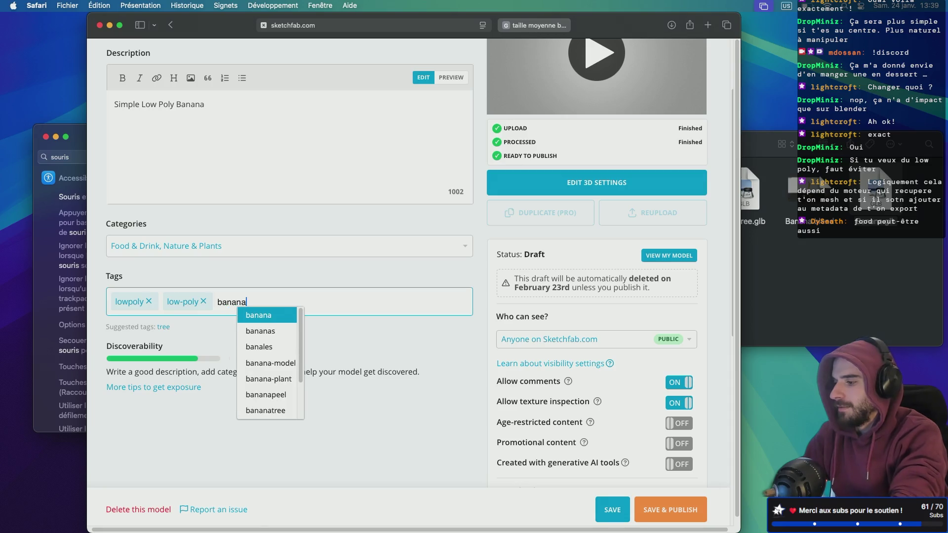
left_click(263, 313)
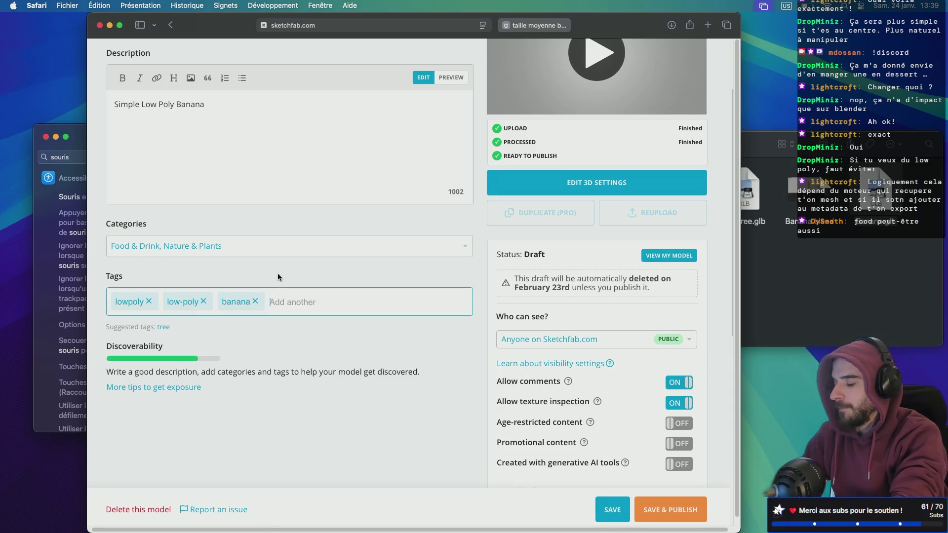
scroll(270, 272, "down", 1)
scroll(270, 276, "up", 5)
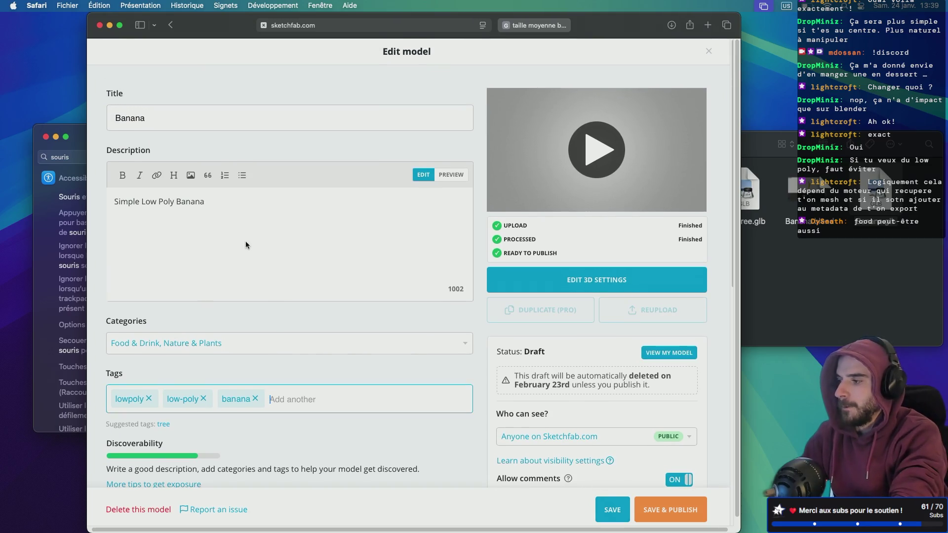
left_click(559, 118)
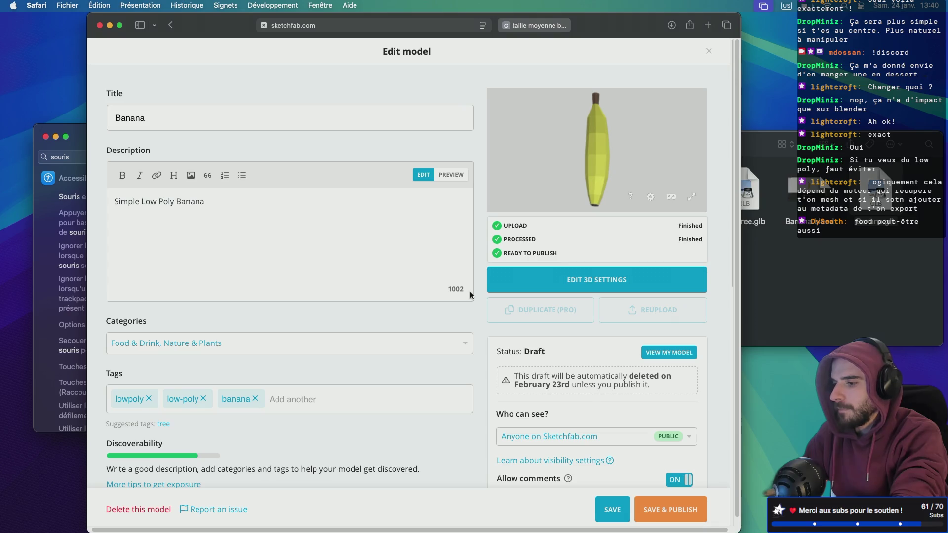
- Save and publish the Banana model
left_click(658, 509)
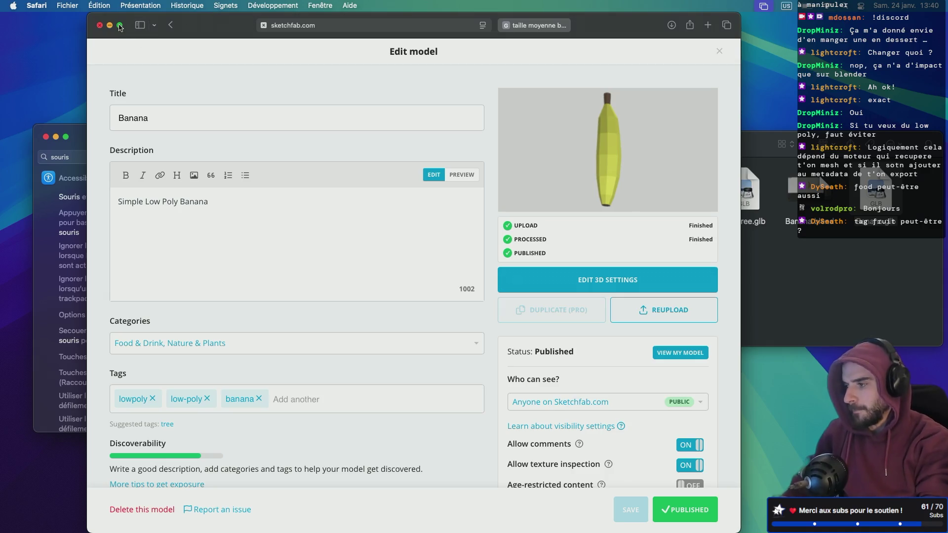
- Add 'fruit' and 'fruits' to the Banana model's tags from the suggestions
left_click(299, 404)
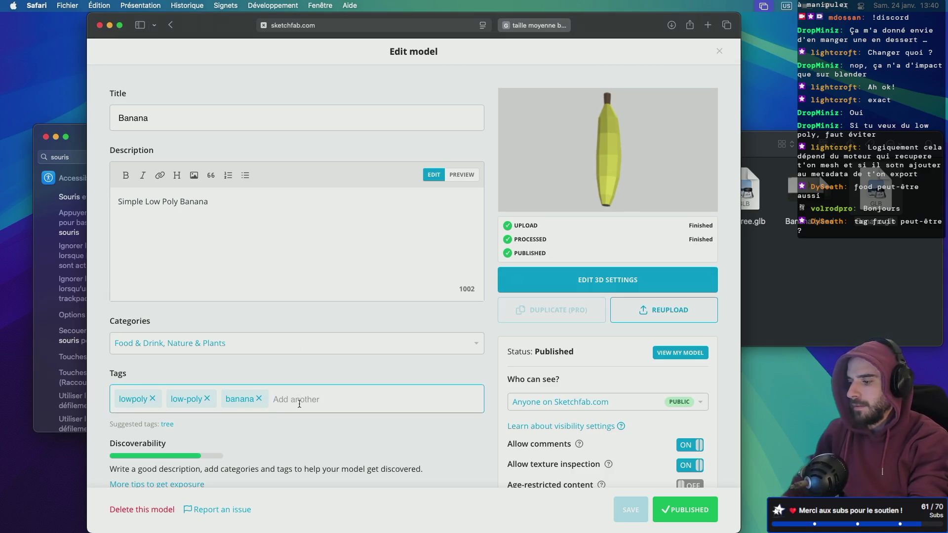
type("frui")
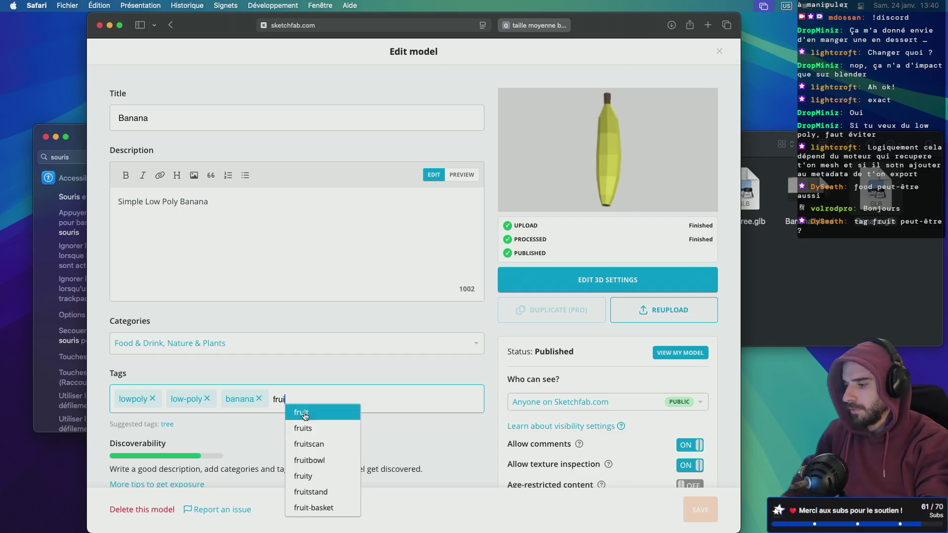
left_click(310, 413)
type("fr")
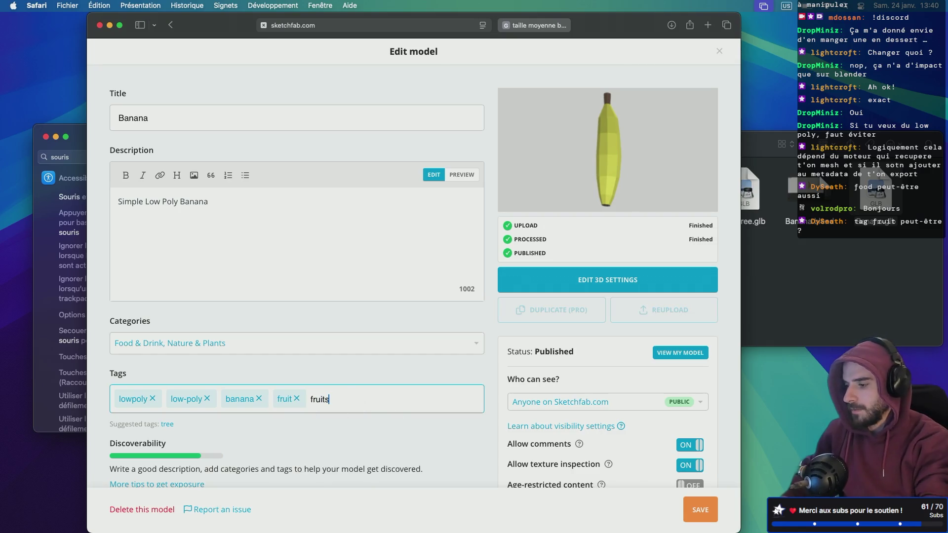
left_click(371, 417)
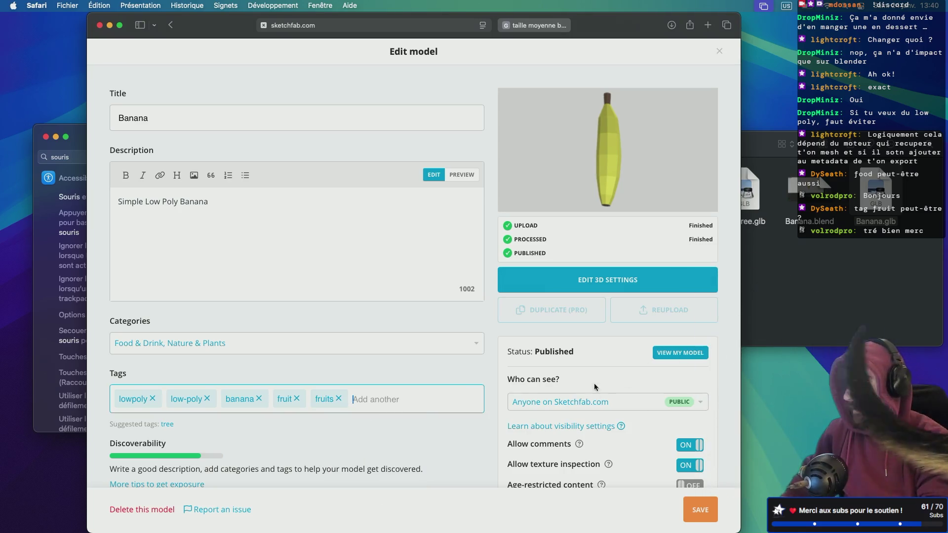
- Save the Banana model's edited properties
scroll(439, 430, "down", 5)
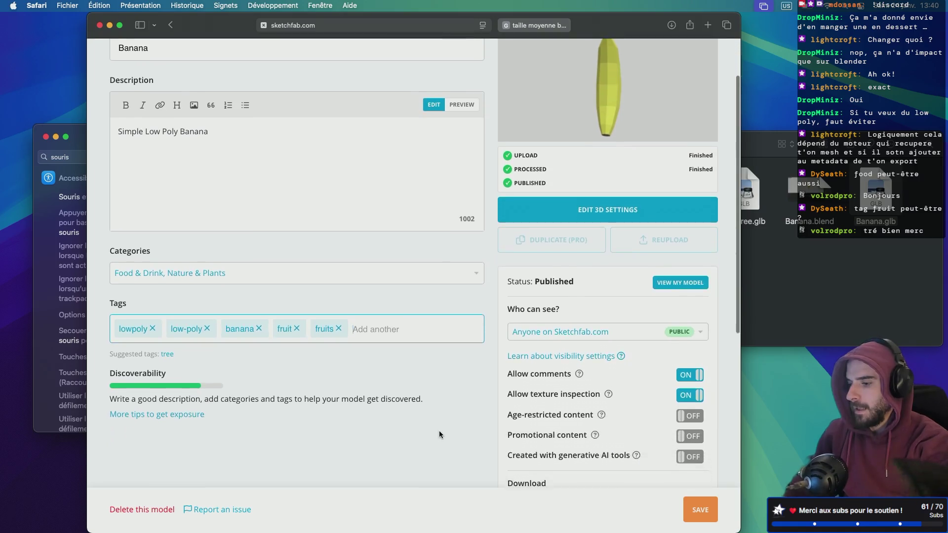
scroll(471, 369, "down", 5)
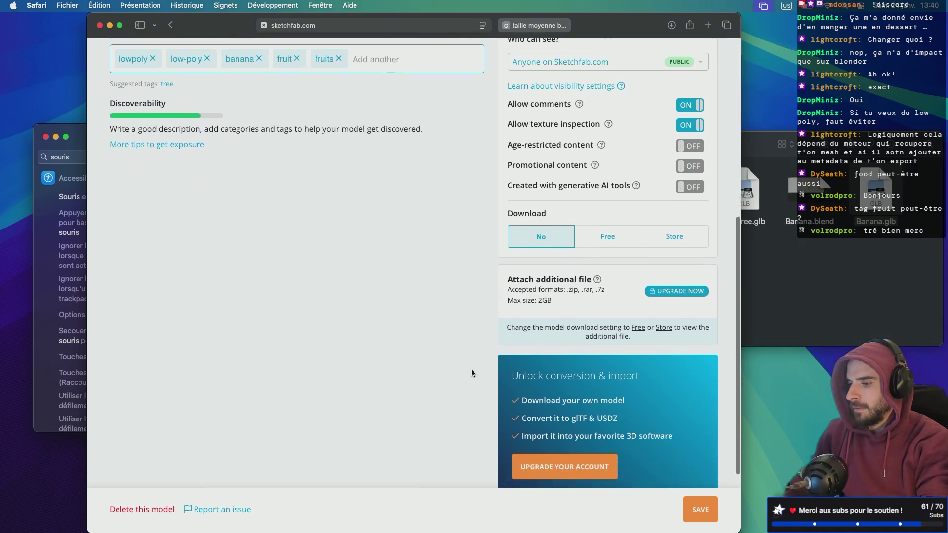
scroll(470, 369, "up", 3)
scroll(470, 369, "up", 8)
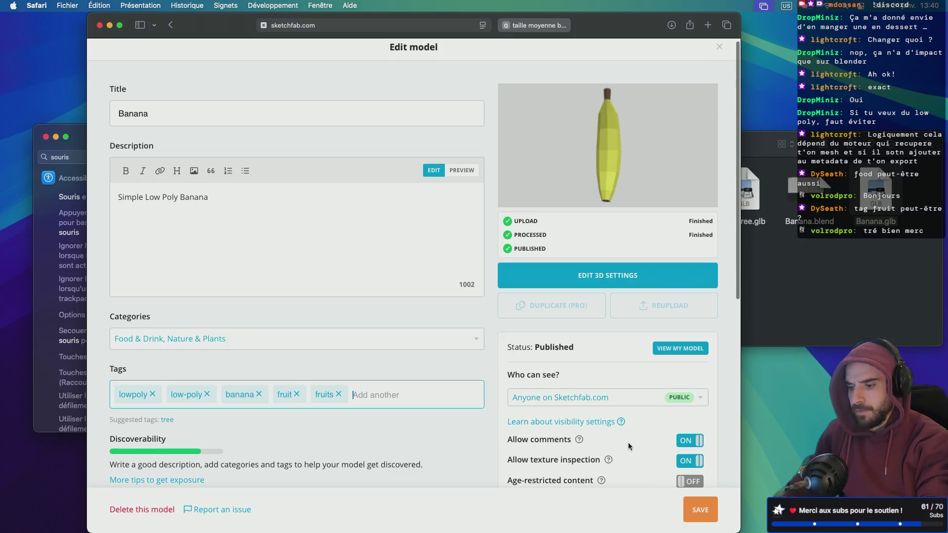
left_click(701, 515)
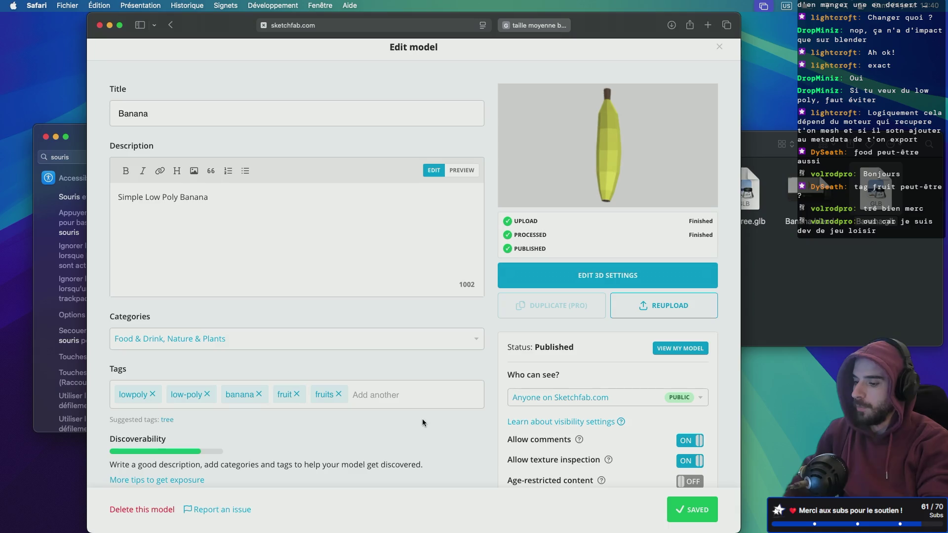
scroll(475, 376, "down", 1)
scroll(472, 347, "up", 2)
scroll(472, 347, "down", 5)
scroll(472, 347, "up", 5)
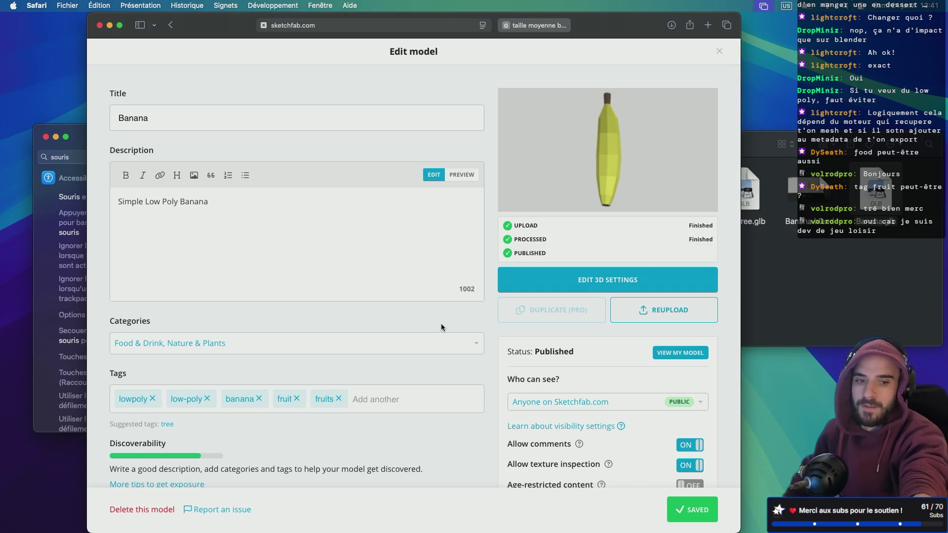
scroll(440, 326, "down", 1)
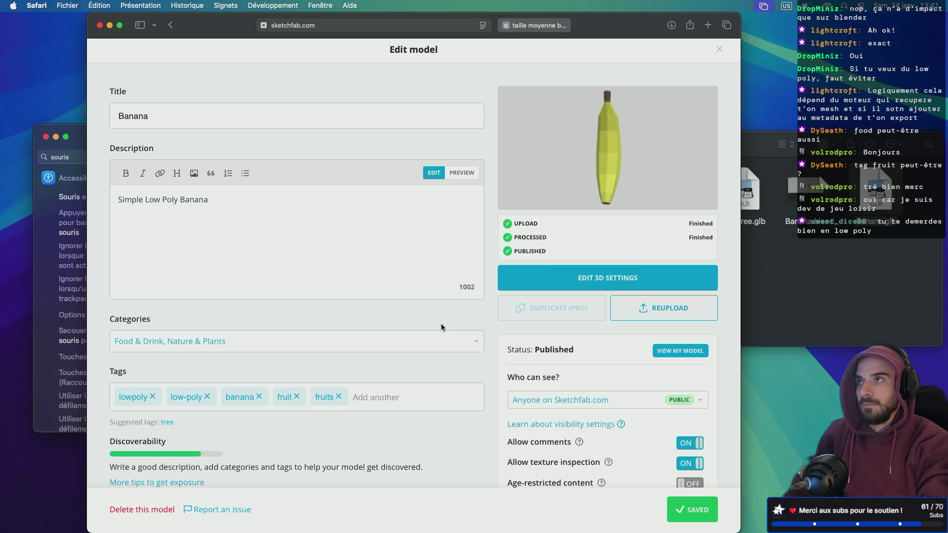
scroll(441, 325, "up", 1)
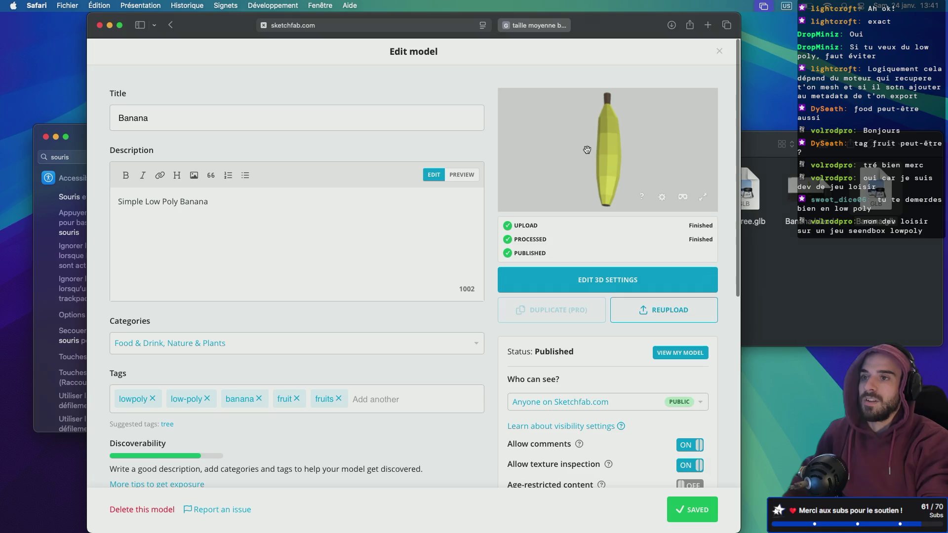
mouse_move(593, 189)
left_mouse_down()
mouse_move(535, 182)
mouse_move(551, 178)
mouse_move(548, 156)
mouse_move(658, 153)
mouse_move(544, 143)
mouse_move(662, 135)
left_mouse_up()
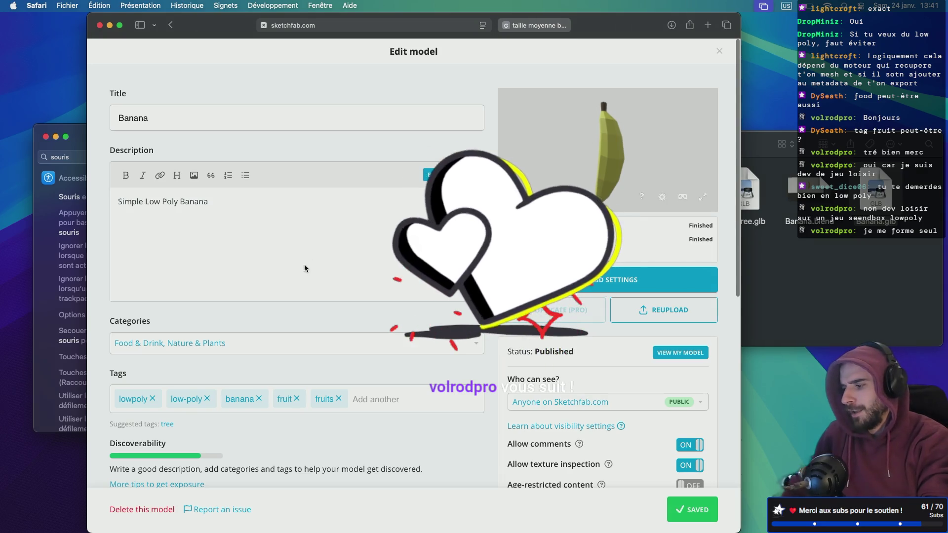
scroll(321, 352, "down", 2)
scroll(321, 352, "up", 2)
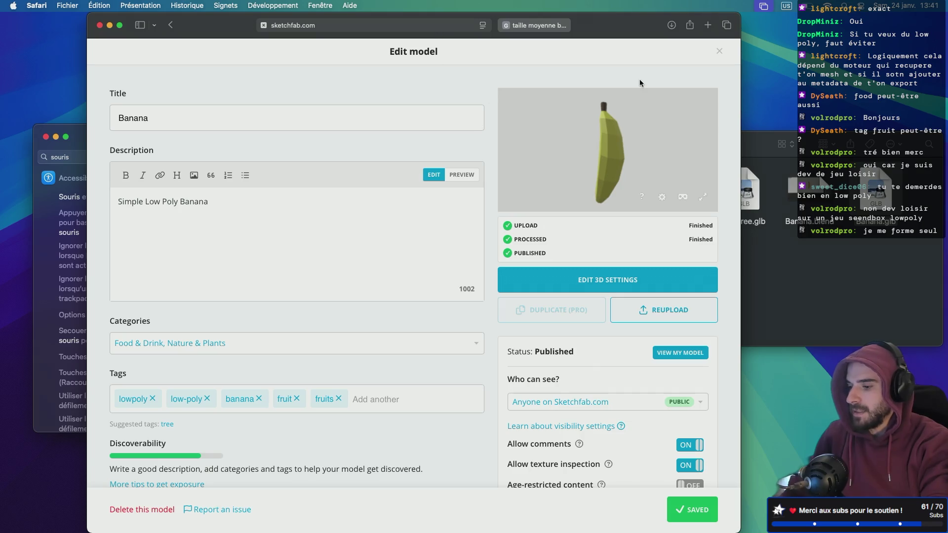
- Open the Low Poly Pine Tree model page from the user's profile
left_click(719, 52)
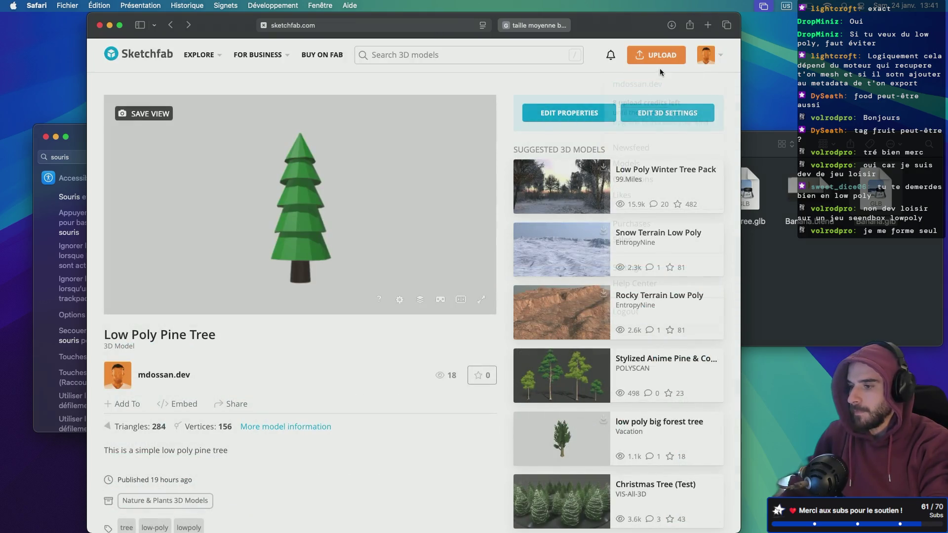
left_click(715, 55)
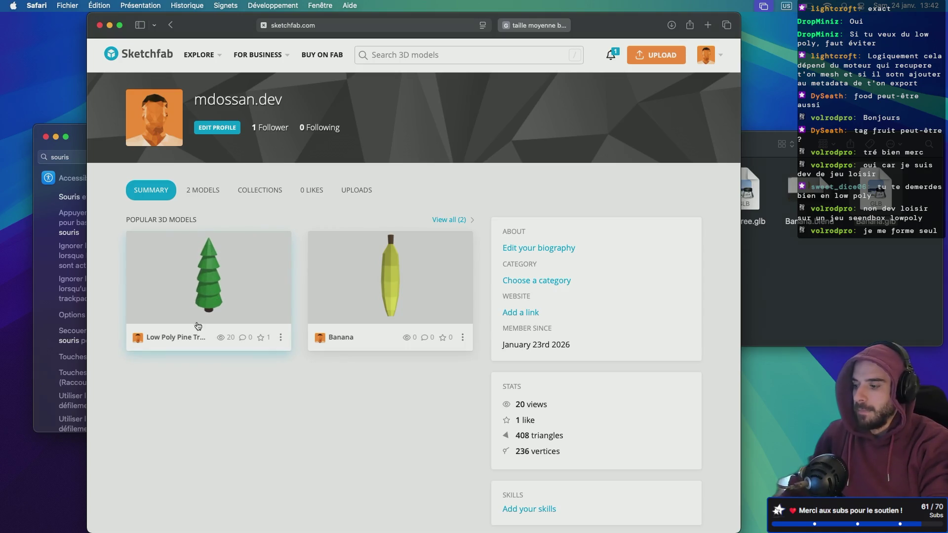
left_click(168, 338)
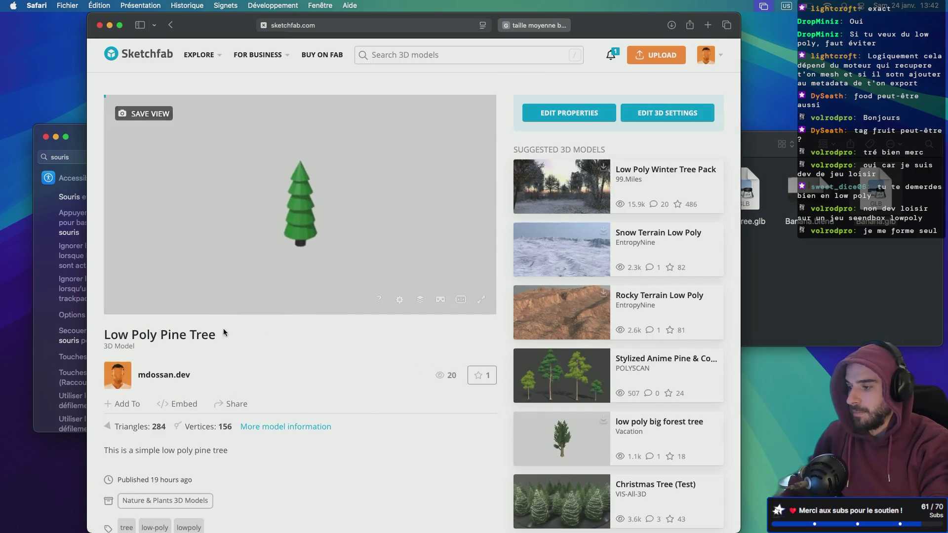
scroll(269, 363, "down", 3)
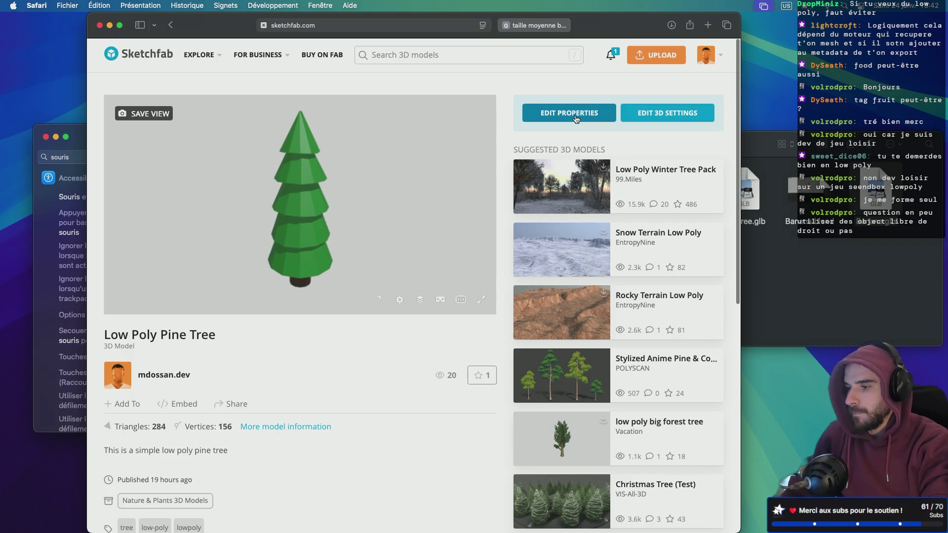
- Enter and leave the 3D settings editor, then open the pine tree's Edit Properties form
left_click(626, 114)
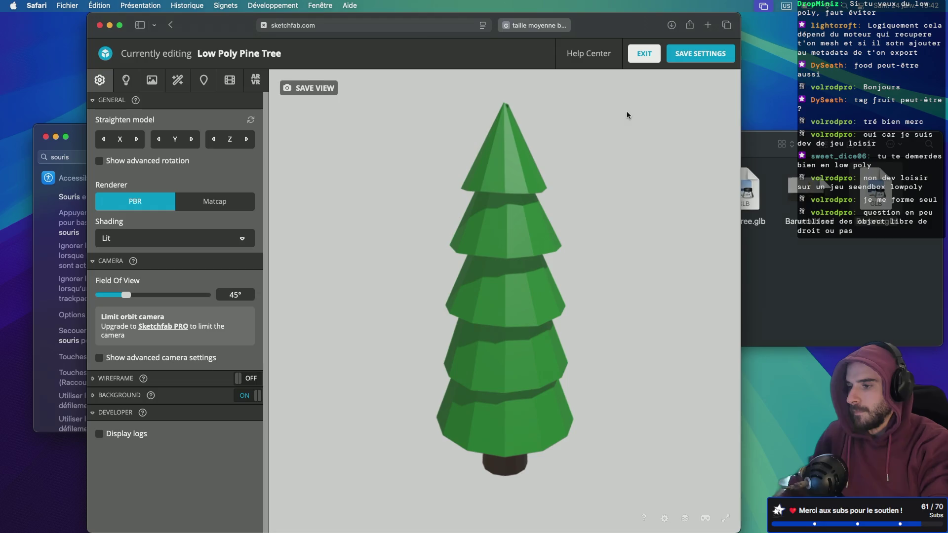
left_click(647, 58)
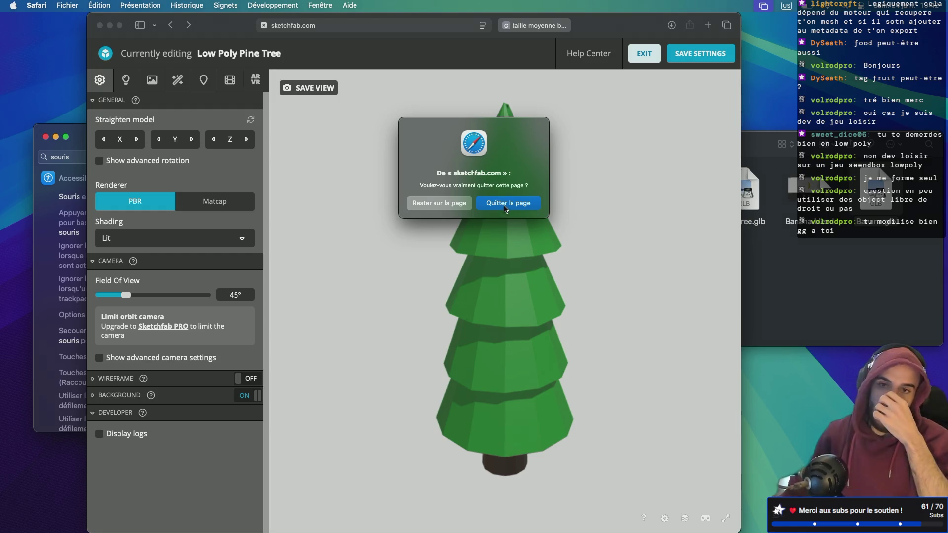
left_click(505, 207)
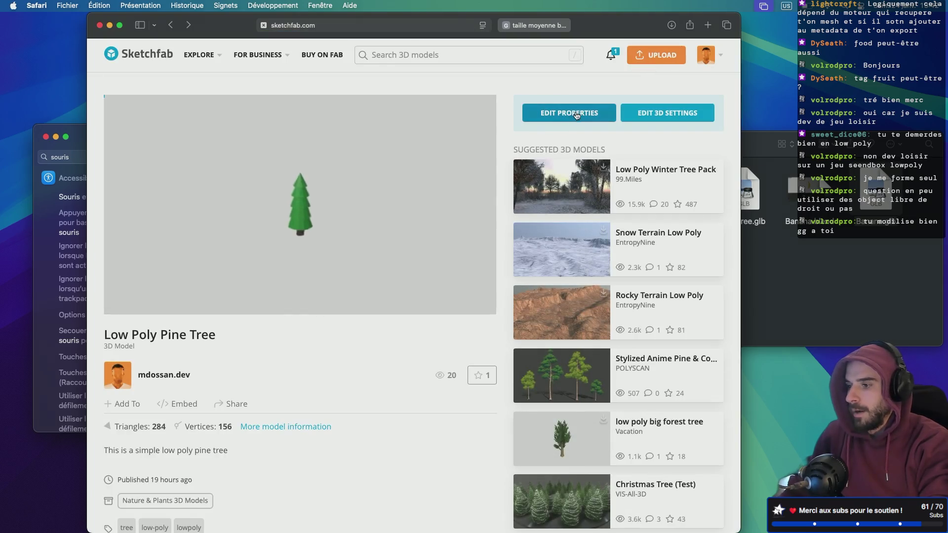
left_click(576, 115)
scroll(419, 286, "down", 3)
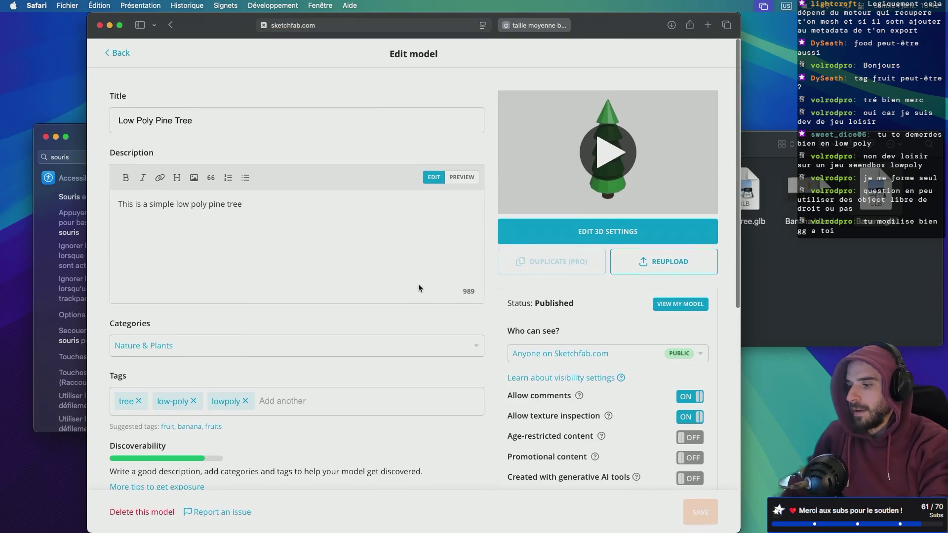
- Reupload the Low Poly Pine Tree using PineTree.glb dragged in from Finder
scroll(538, 226, "up", 3)
left_click(663, 258)
left_click(800, 291)
left_click_drag(707, 136, 722, 154)
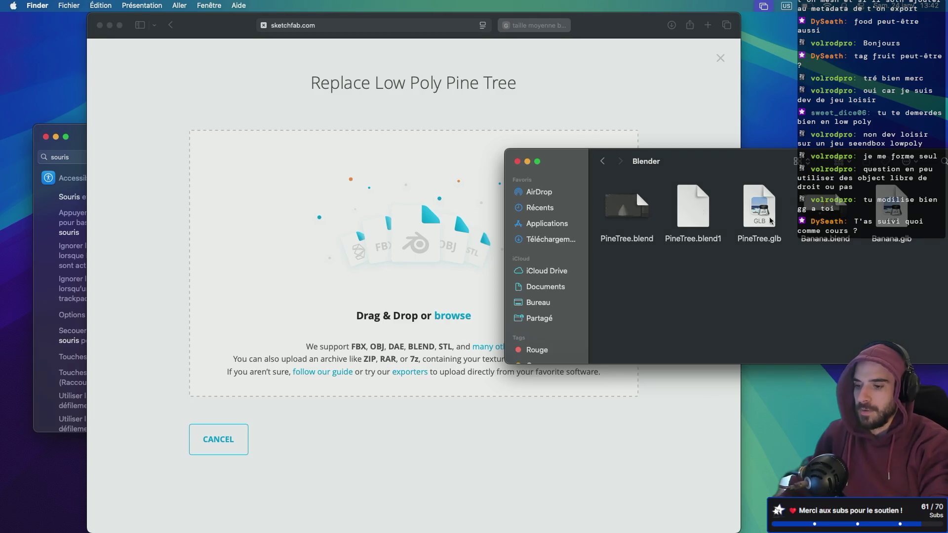
left_click_drag(759, 210, 404, 264)
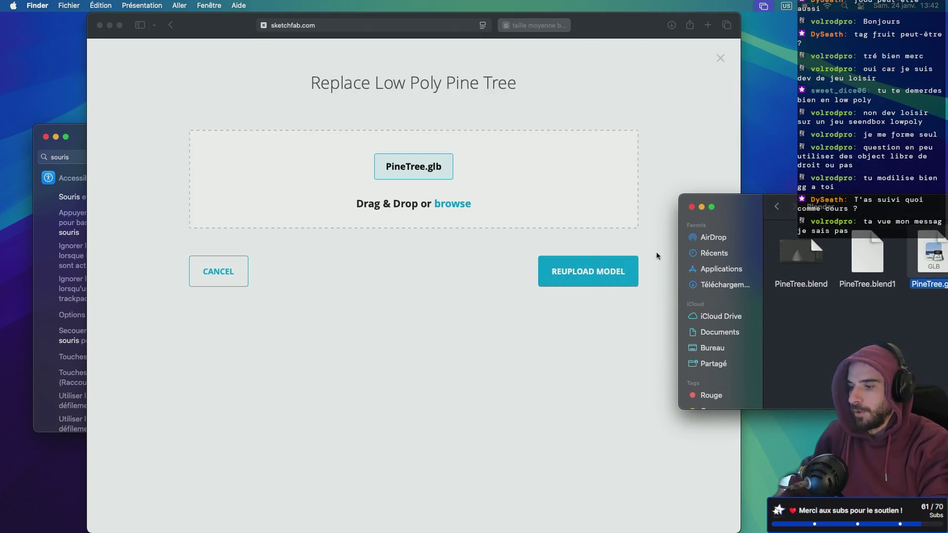
left_click(605, 273)
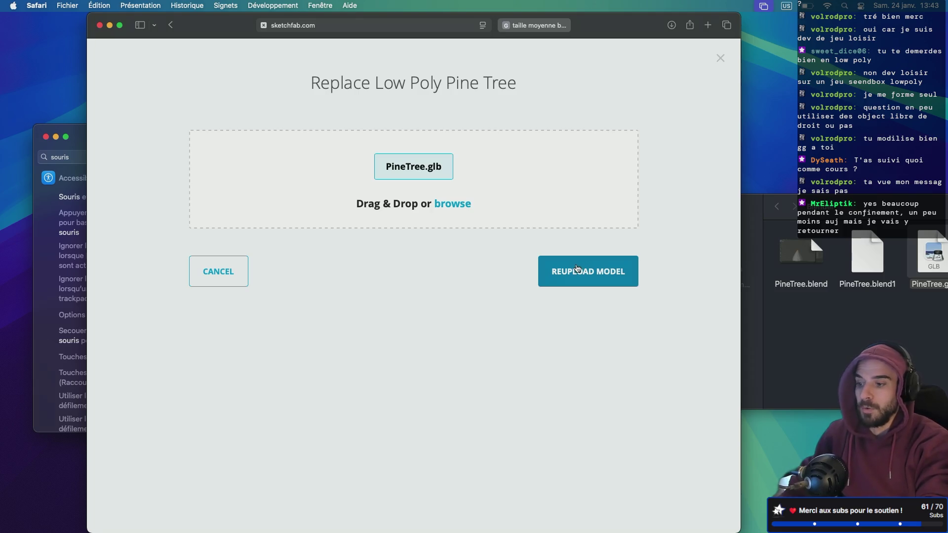
left_click(581, 275)
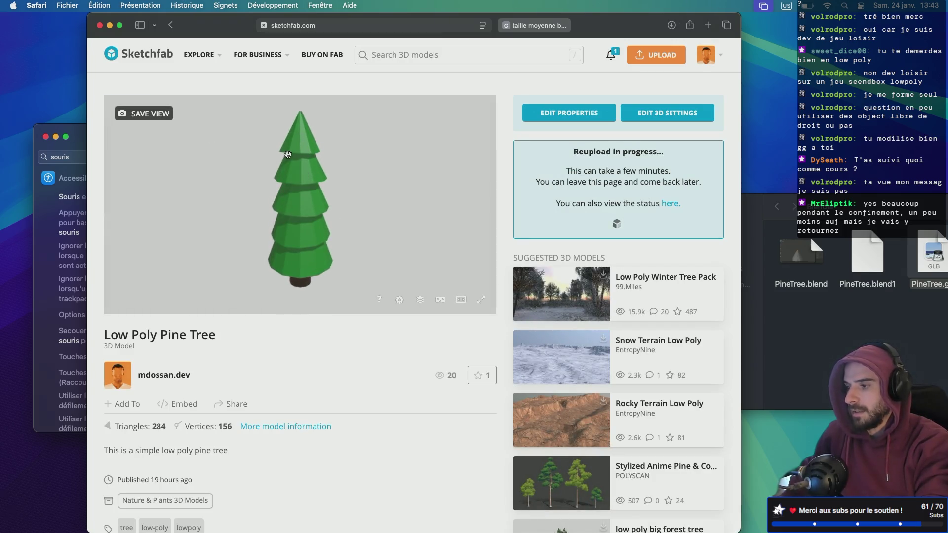
mouse_move(288, 157)
left_mouse_down()
mouse_move(290, 227)
mouse_move(305, 176)
mouse_move(256, 146)
mouse_move(233, 165)
mouse_move(226, 155)
mouse_move(241, 161)
mouse_move(315, 140)
left_mouse_up()
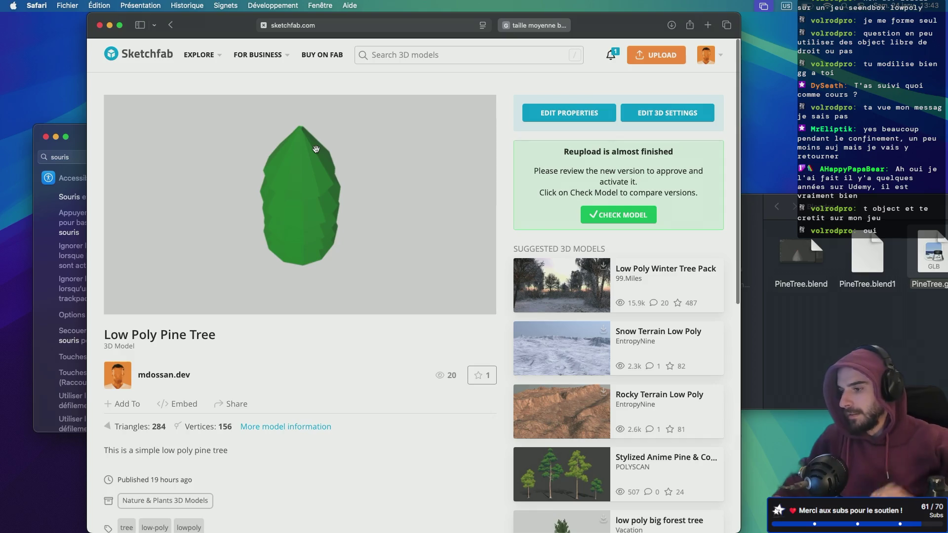
- Check the reuploaded tree and choose it as the live version
left_click(622, 214)
left_click(670, 422)
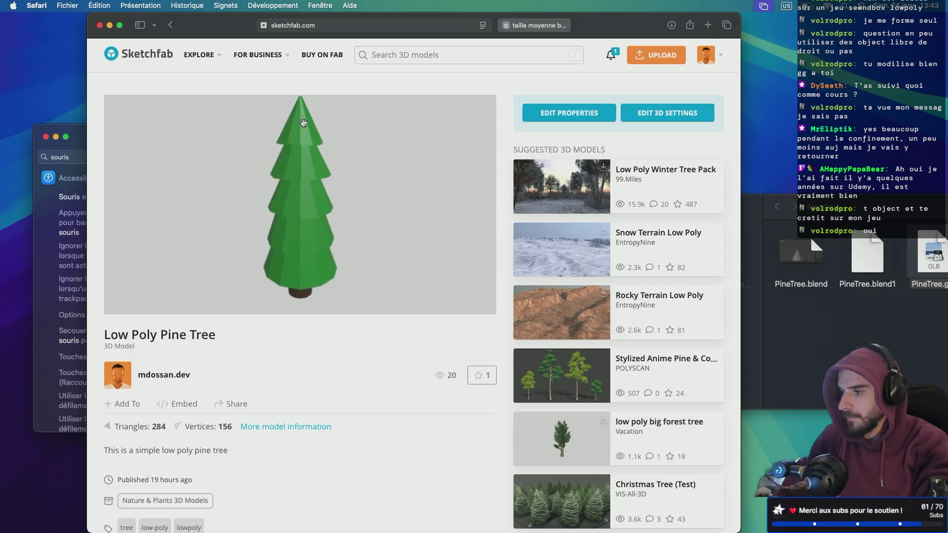
- Orbit and zoom the new pine tree in the Sketchfab viewer
mouse_move(304, 122)
left_mouse_down()
mouse_move(306, 180)
mouse_move(291, 198)
mouse_move(205, 162)
mouse_move(218, 129)
left_mouse_up()
scroll(218, 129, "down", 3)
mouse_move(282, 144)
left_mouse_down()
mouse_move(347, 178)
mouse_move(423, 176)
mouse_move(273, 121)
mouse_move(261, 133)
mouse_move(415, 169)
mouse_move(336, 116)
left_mouse_up()
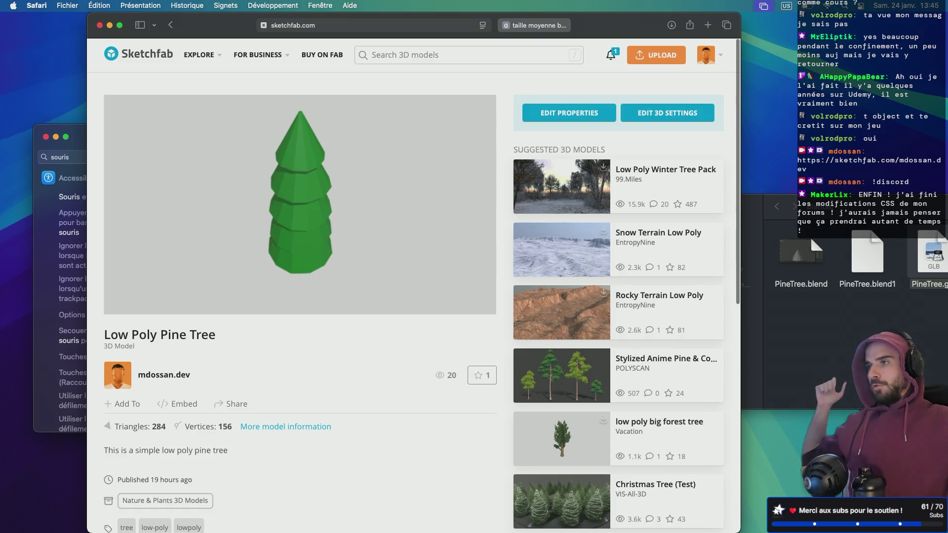
scroll(307, 158, "up", 5)
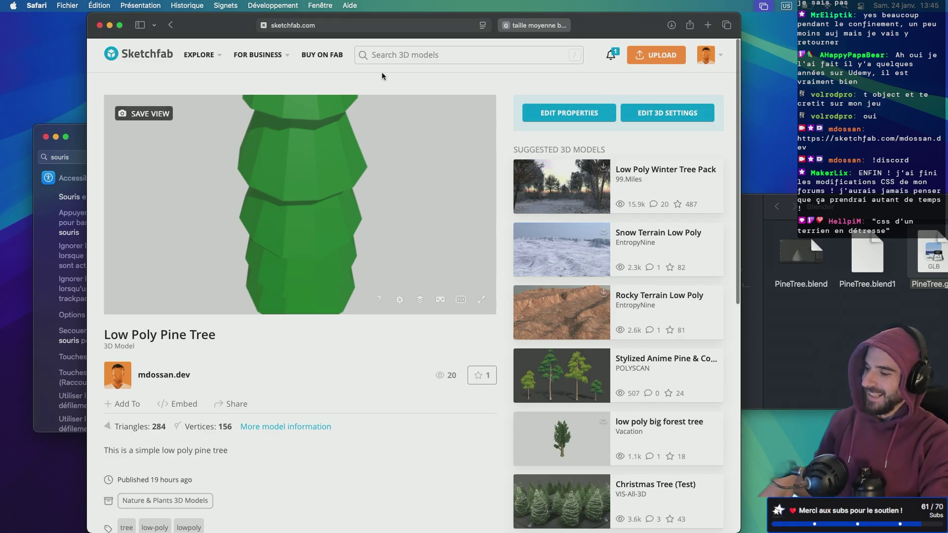
- Switch to Blender and quit it, saving Banana.blend when prompted
mouse_move(257, 55)
key("ctrl+Right")
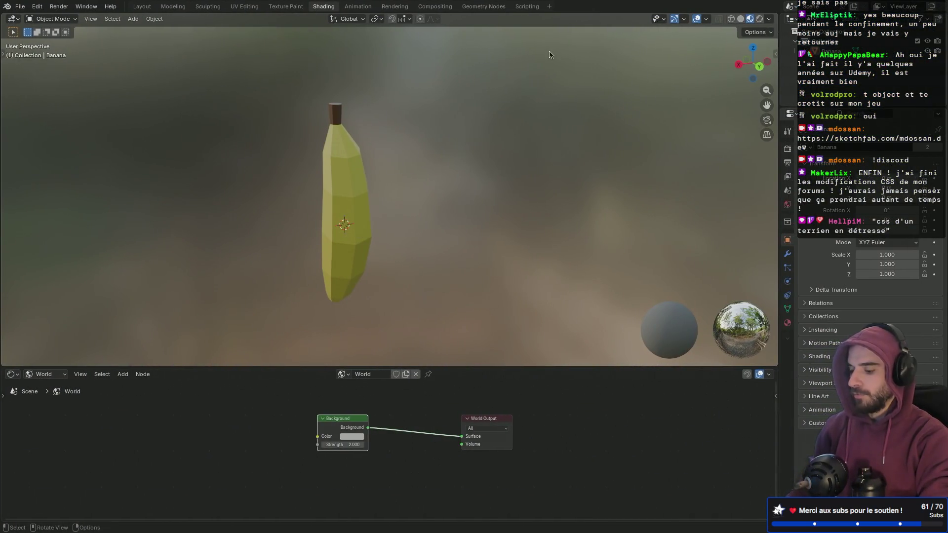
key("super+q")
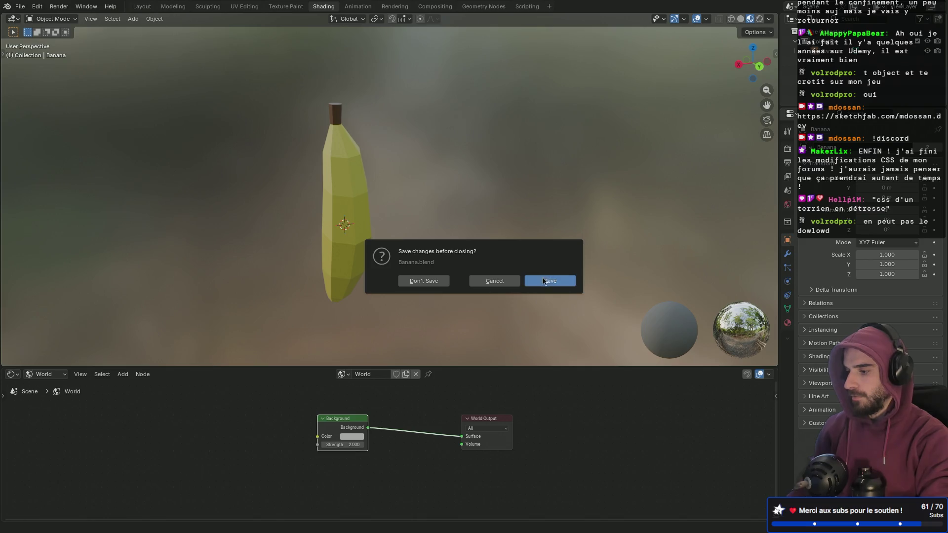
left_click(550, 281)
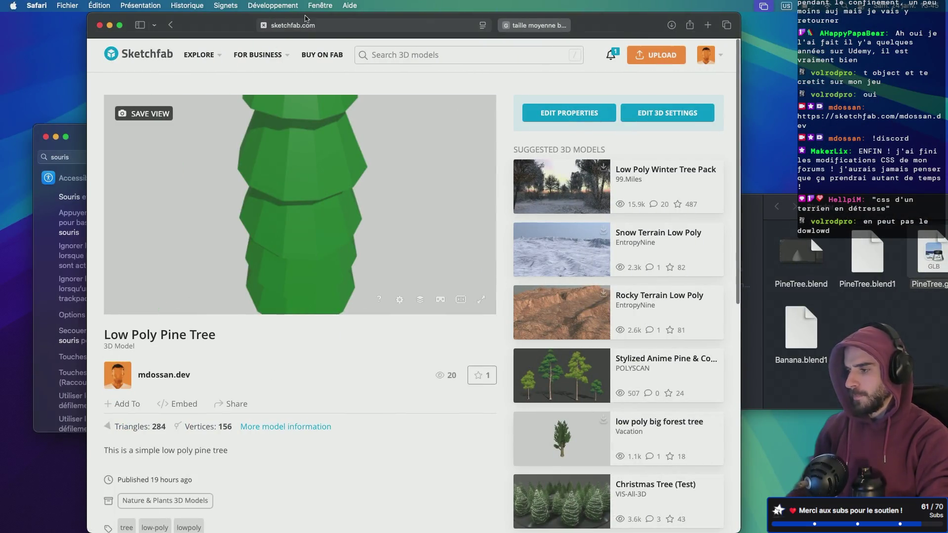
- Make Safari full screen and open itch.io in a new tab
left_click(122, 26)
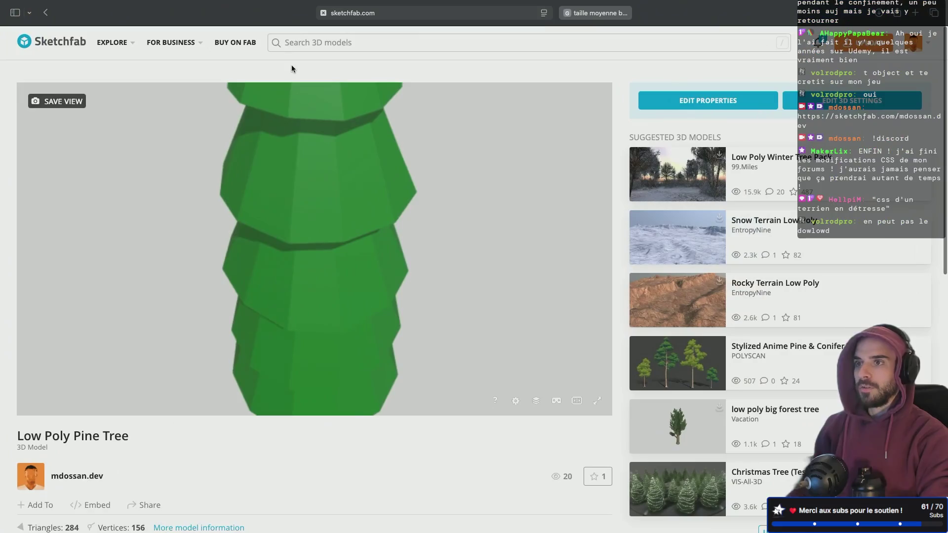
left_click(914, 13)
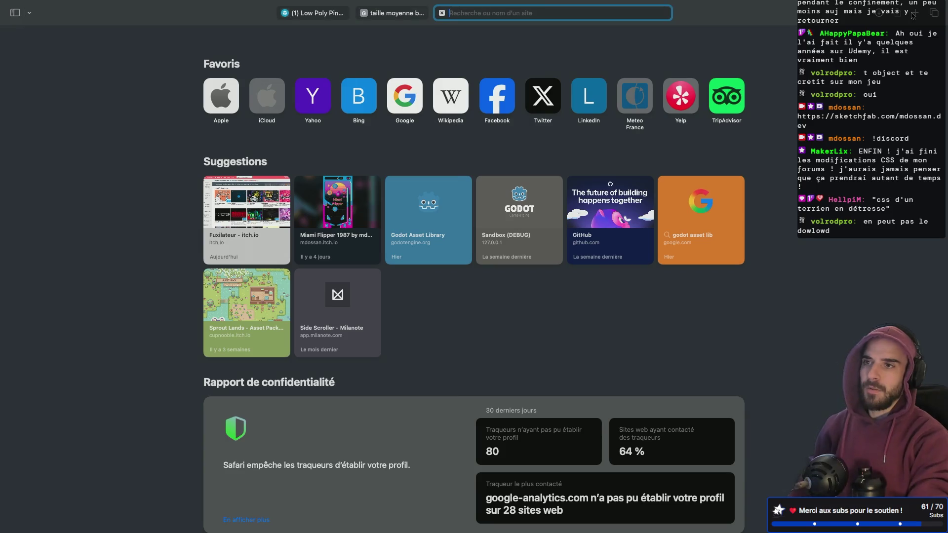
type("ithc")
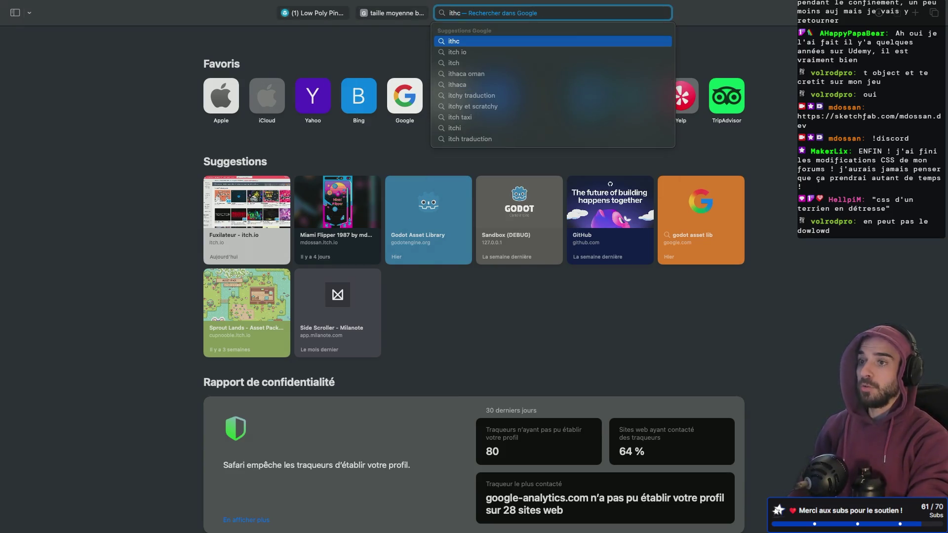
key("BackSpace")
key("BackSpace")
key("BackSpace")
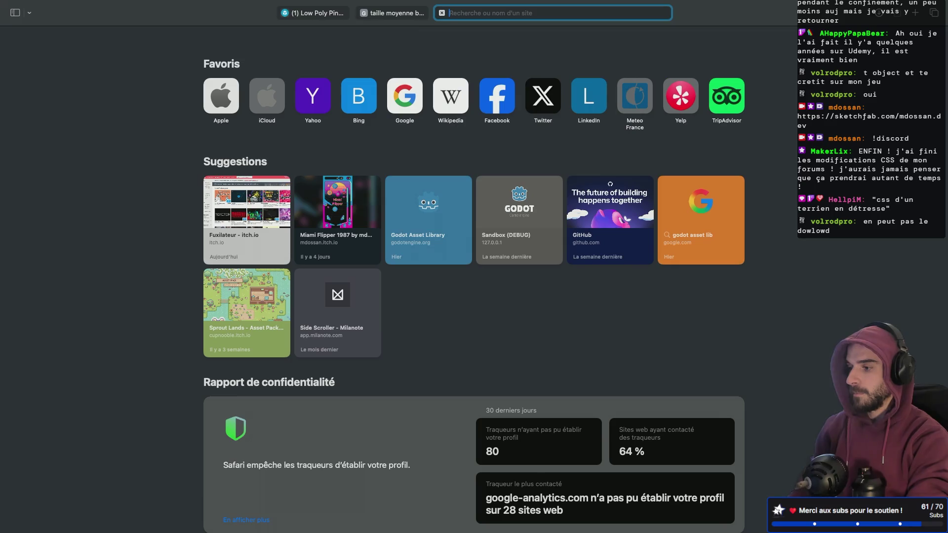
type("itch")
key("Return")
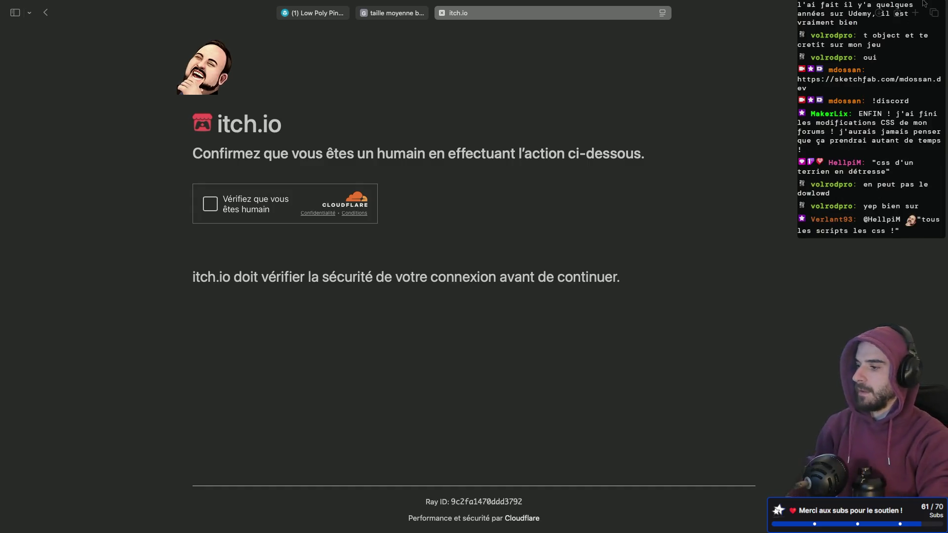
- Pass itch.io's Cloudflare human check and return to the Low Poly Pine Tree tab
left_click(211, 209)
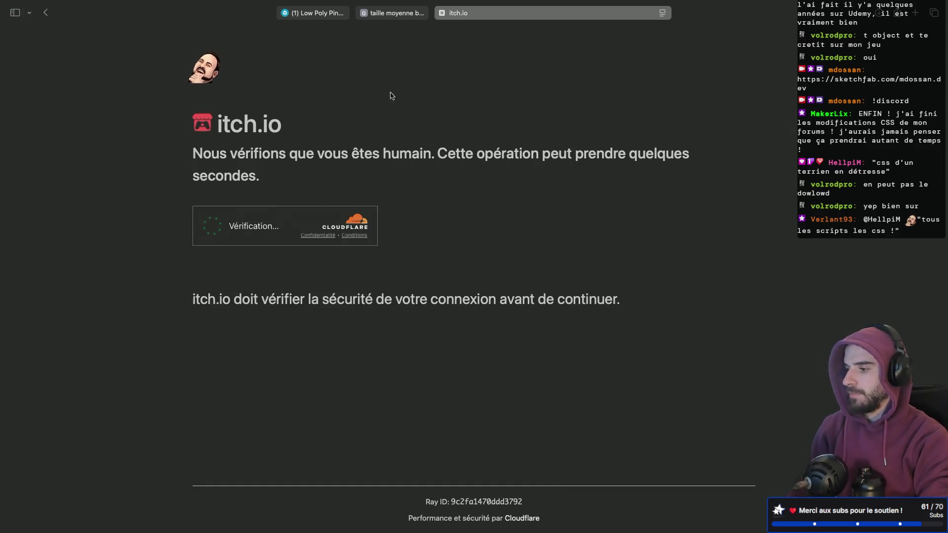
left_click(375, 14)
left_click(313, 13)
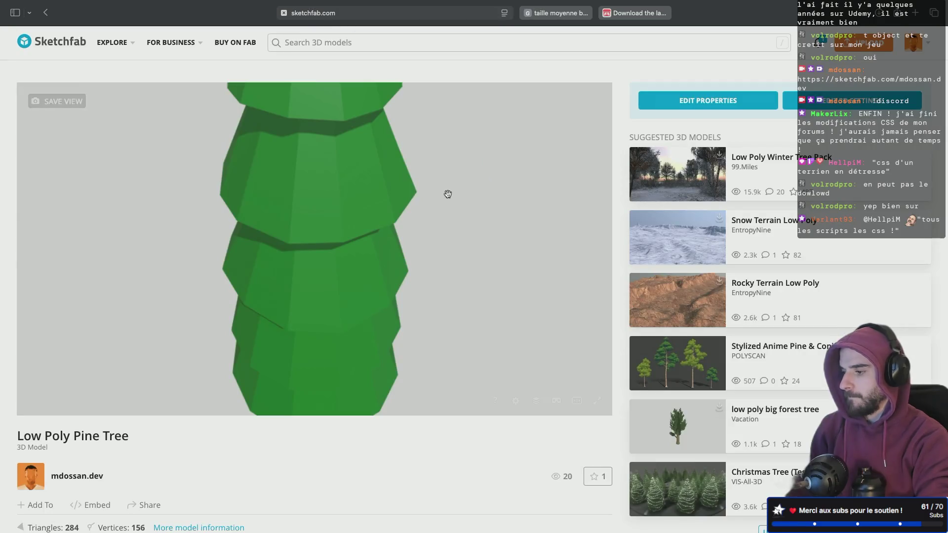
- Set the pine tree's Download option to Free, then show the user's profile page
left_click(732, 100)
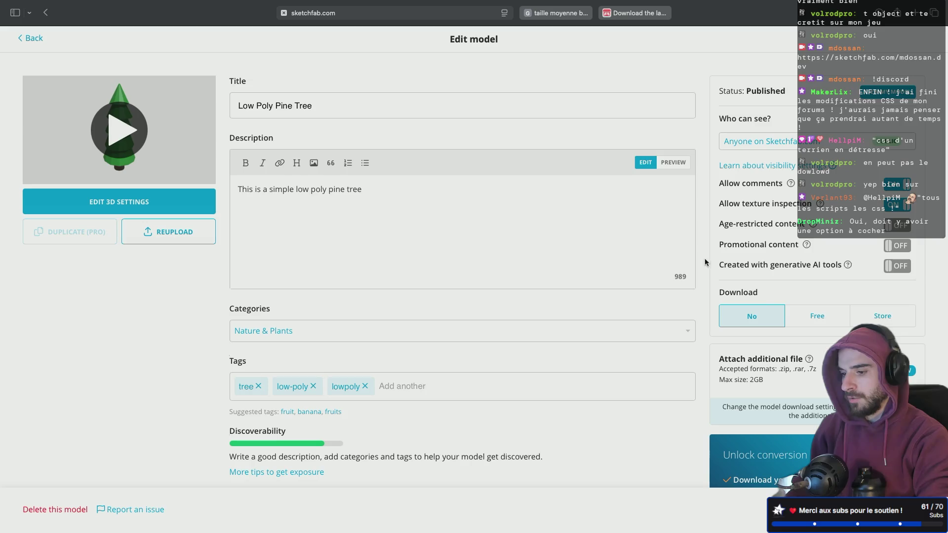
left_click(824, 318)
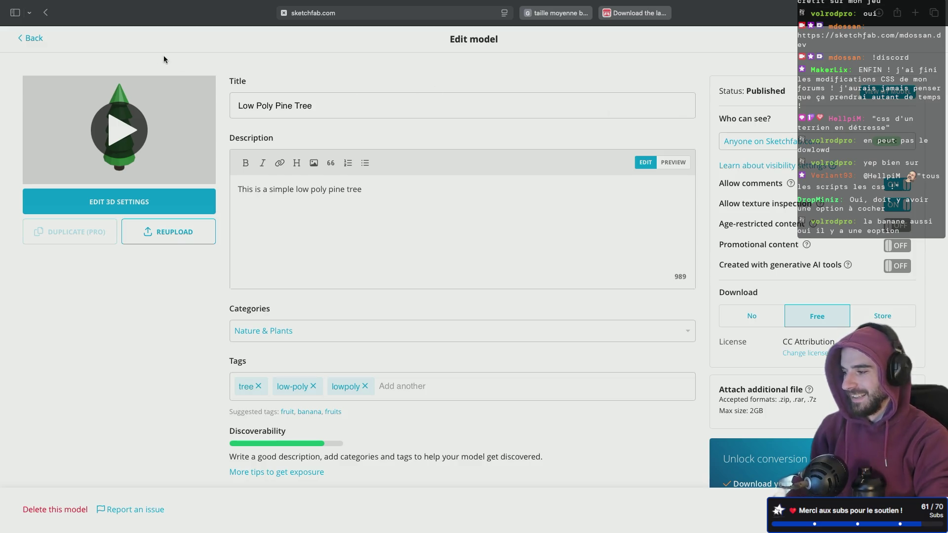
left_click(30, 38)
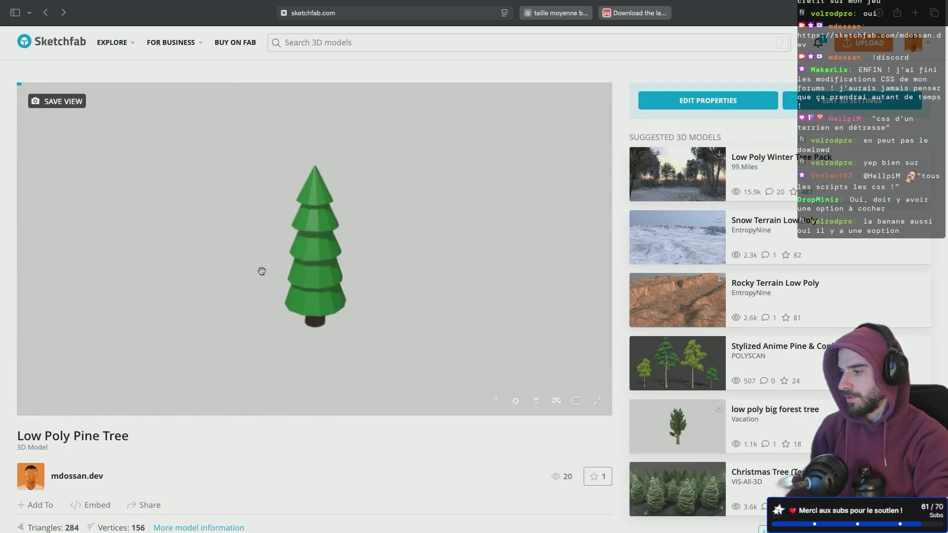
left_click(925, 45)
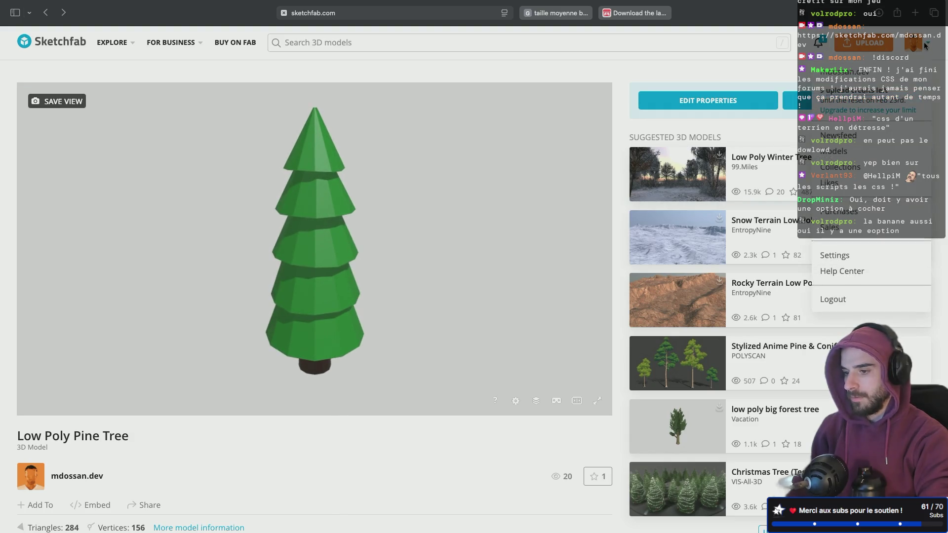
left_click(924, 45)
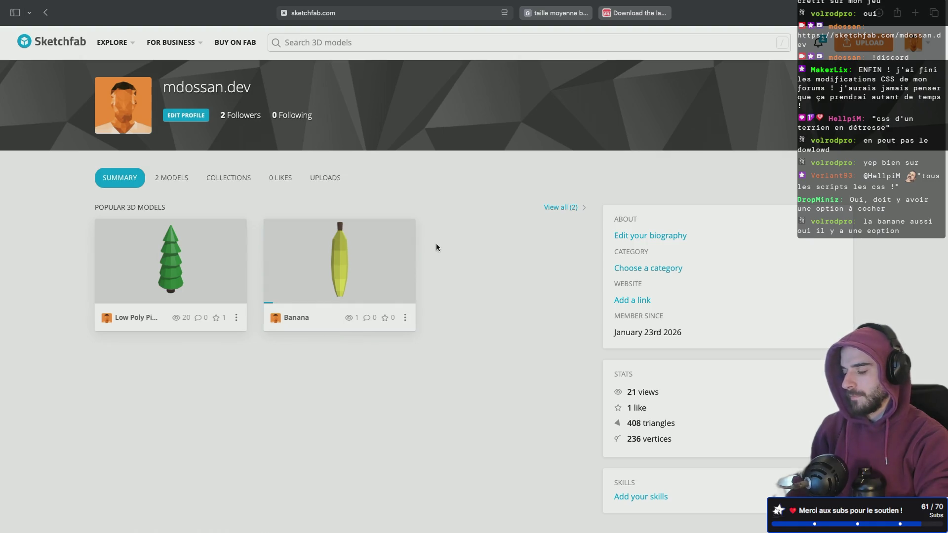
- Confirm the Banana model's Download is set to Free, then switch to the itch.io tab
left_click(344, 276)
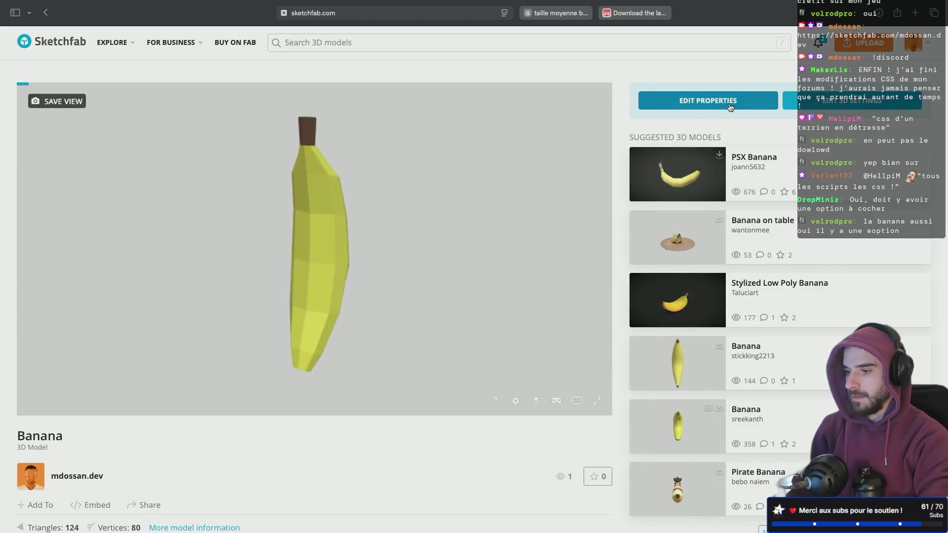
left_click(730, 104)
left_click(810, 314)
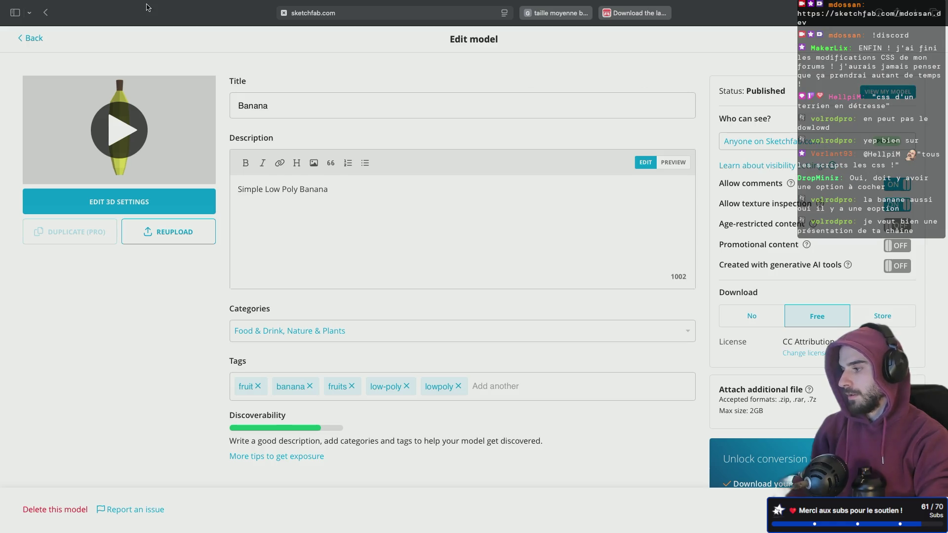
left_click(34, 36)
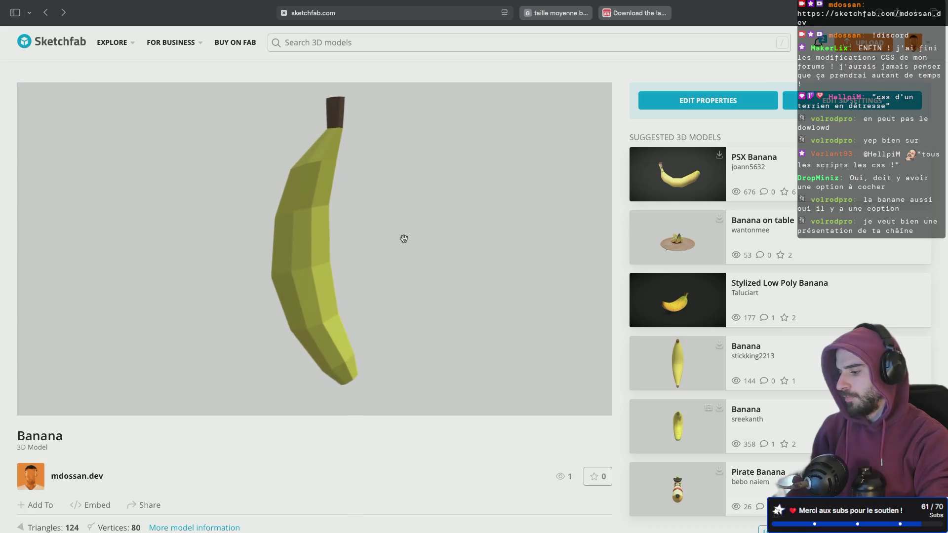
scroll(291, 469, "down", 5)
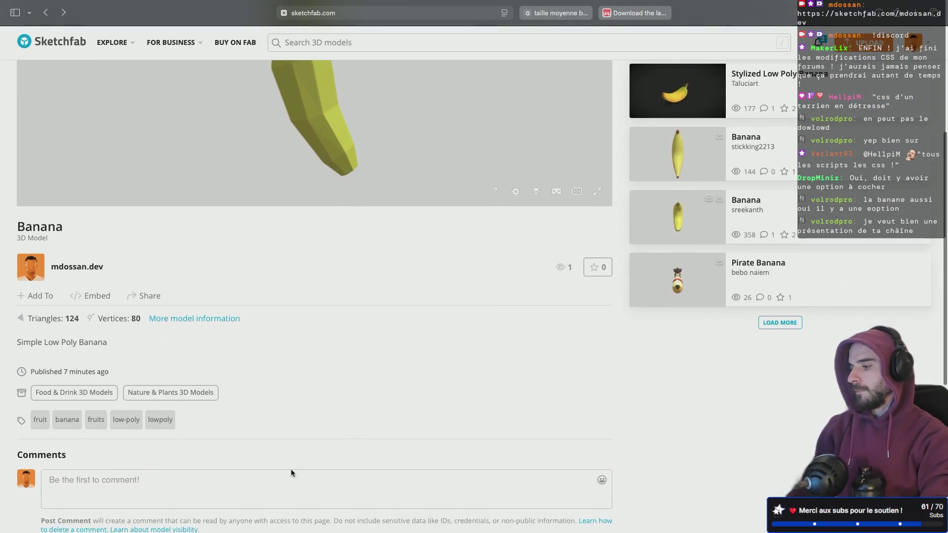
scroll(291, 469, "up", 5)
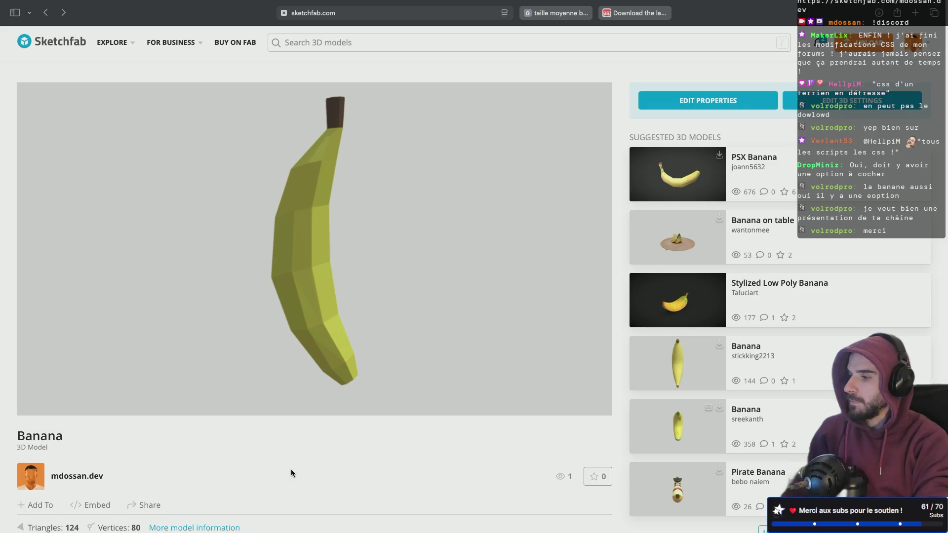
left_click(638, 19)
left_click(922, 41)
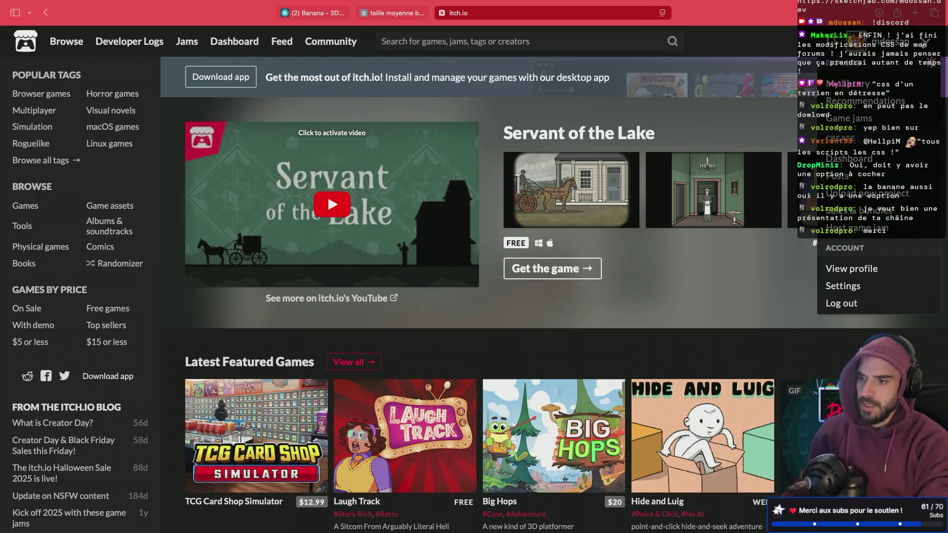
- Go from My Library to the user's itch.io profile and open My Mini Farm
left_click(870, 82)
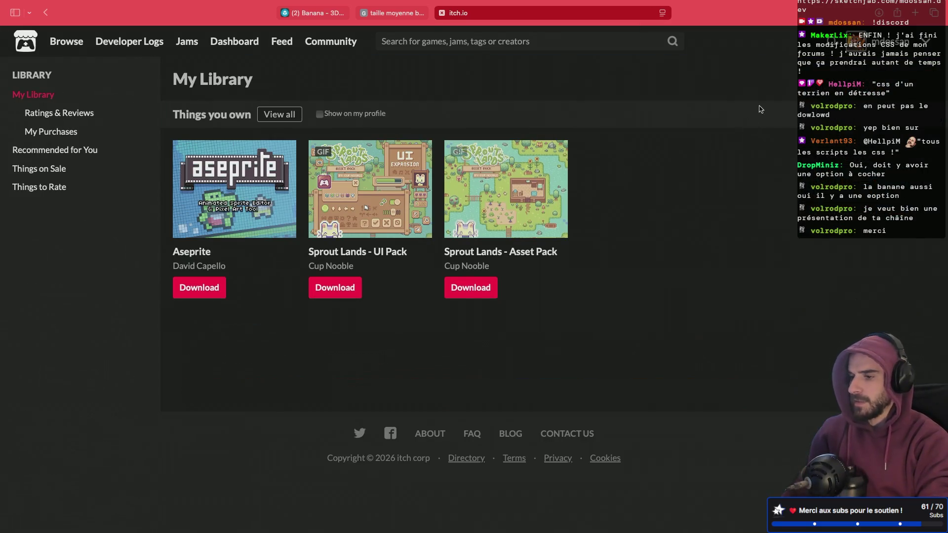
left_click(871, 49)
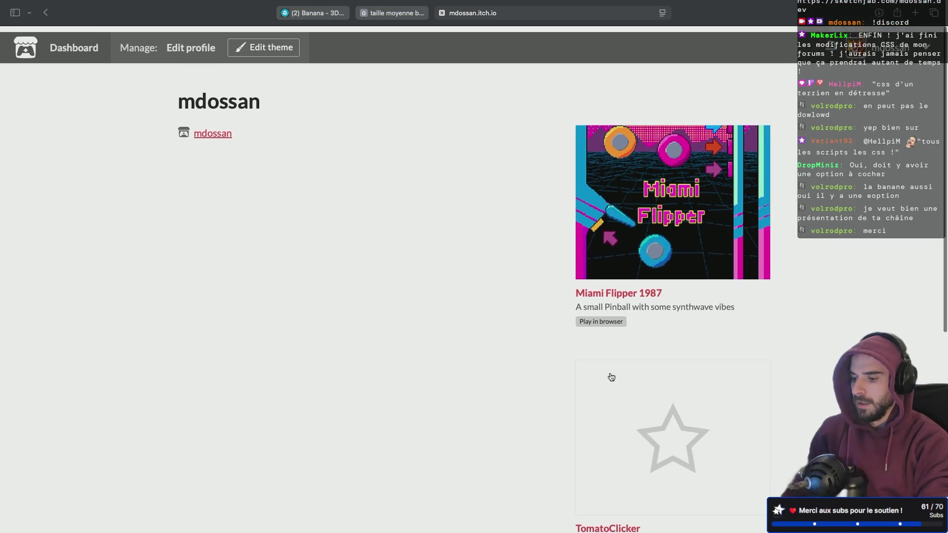
scroll(610, 377, "down", 5)
scroll(611, 377, "down", 2)
left_click(649, 412)
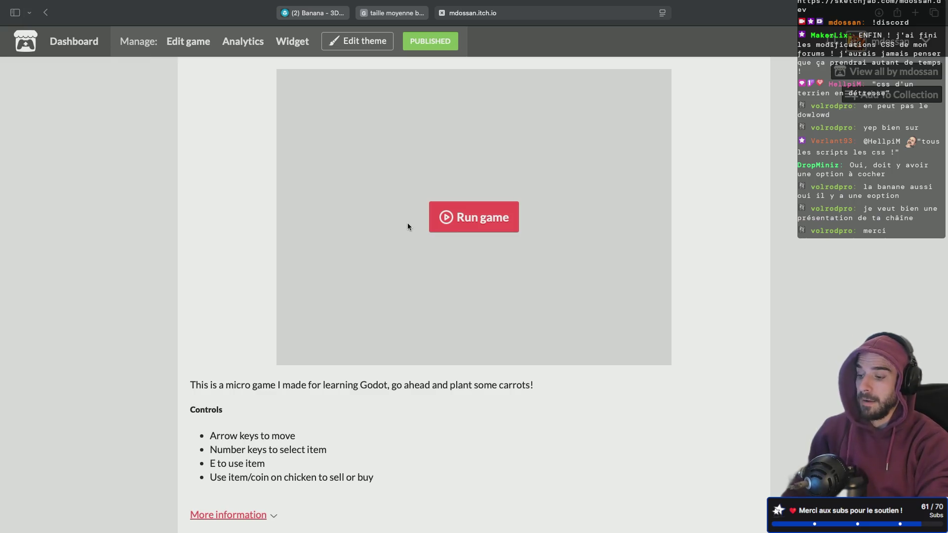
- Play My Mini Farm with the arrow keys, planting carrots, then return to the profile
left_click(471, 216)
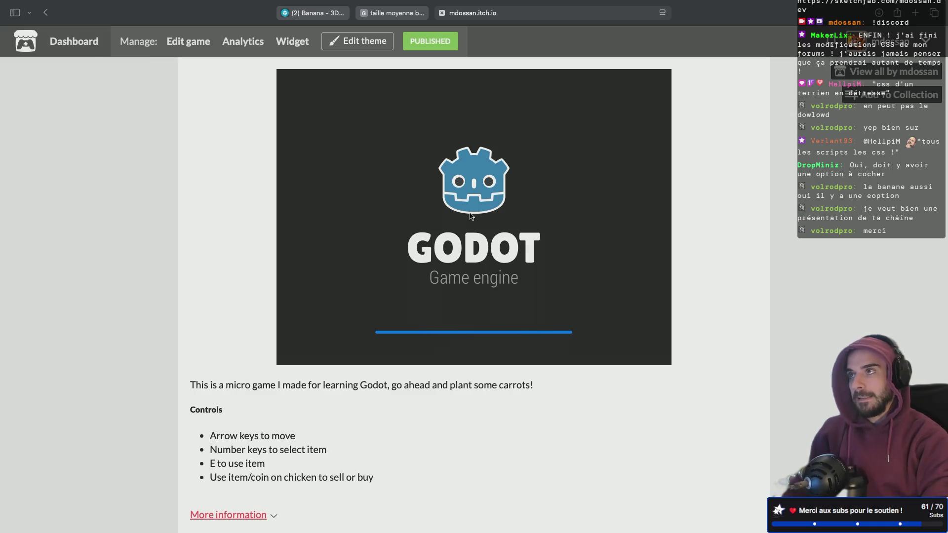
left_click(473, 217)
key("Left")
key("Up")
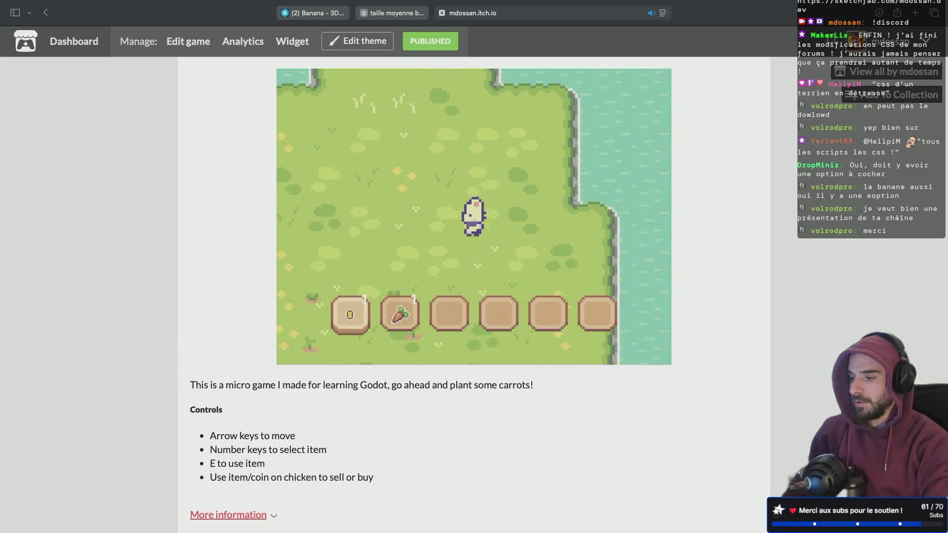
key("Left")
key("Up")
key("Down")
key("Right")
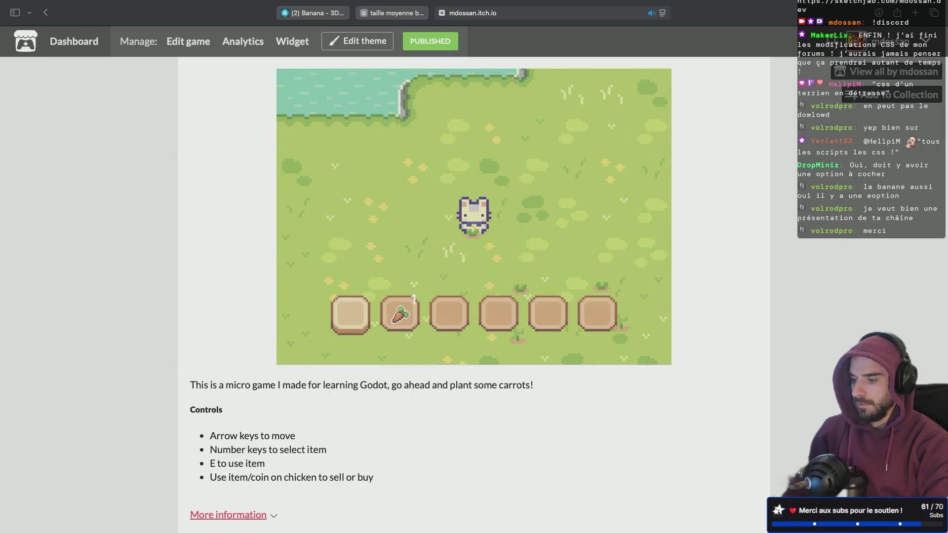
key("Down")
key("Right")
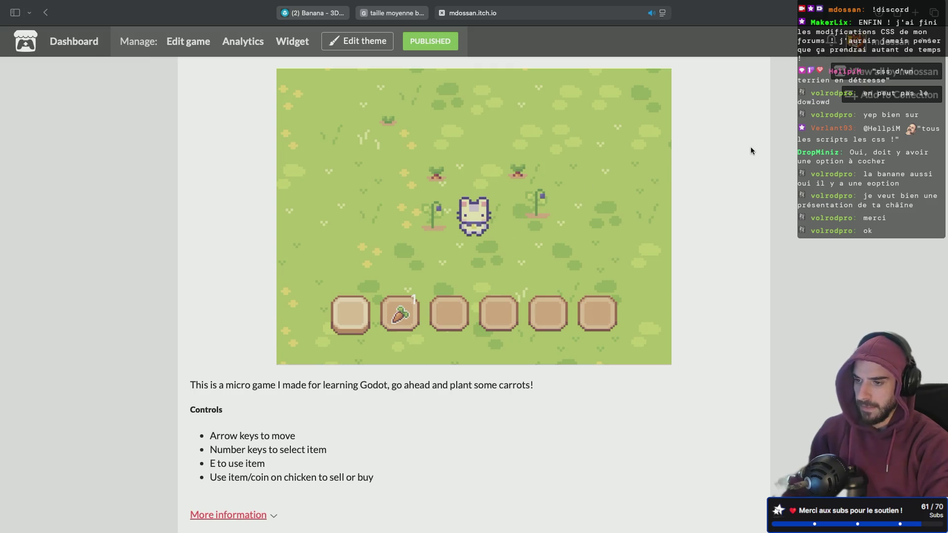
left_click(872, 73)
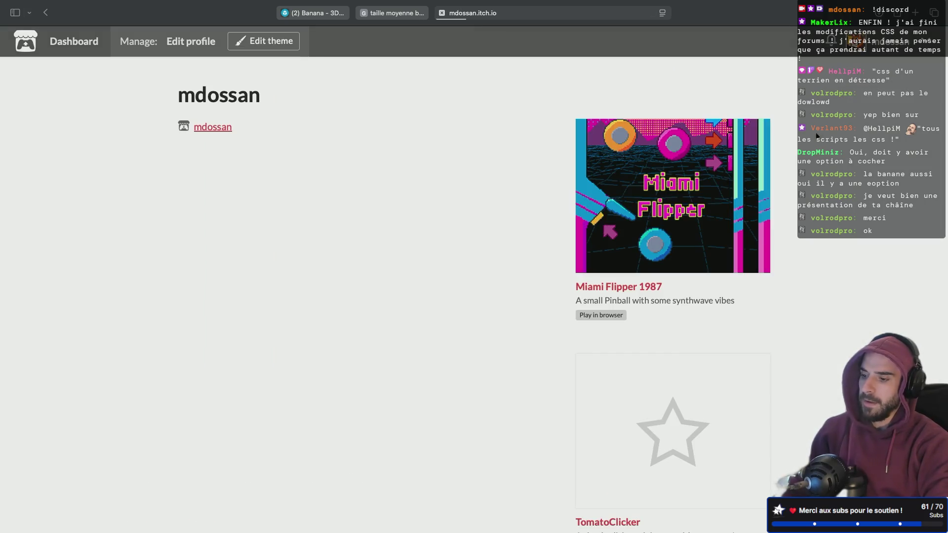
- Open TomatoClicker, collect tomatoes and buy the first Ketchup upgrade
left_click(680, 409)
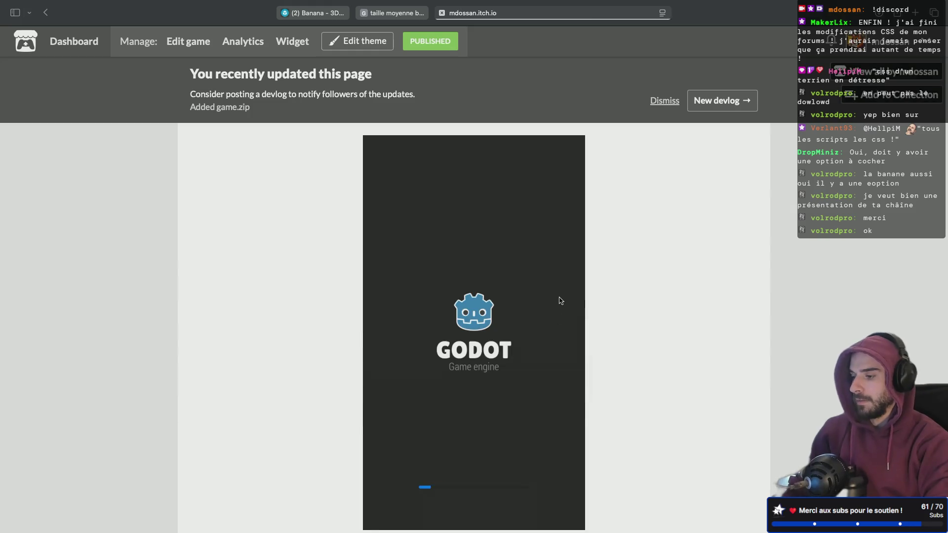
scroll(657, 251, "down", 2)
left_click(489, 275)
left_click(488, 274)
left_click(488, 274)
left_click(489, 275)
left_click(489, 274)
left_click(488, 275)
left_click(489, 274)
left_click(489, 274)
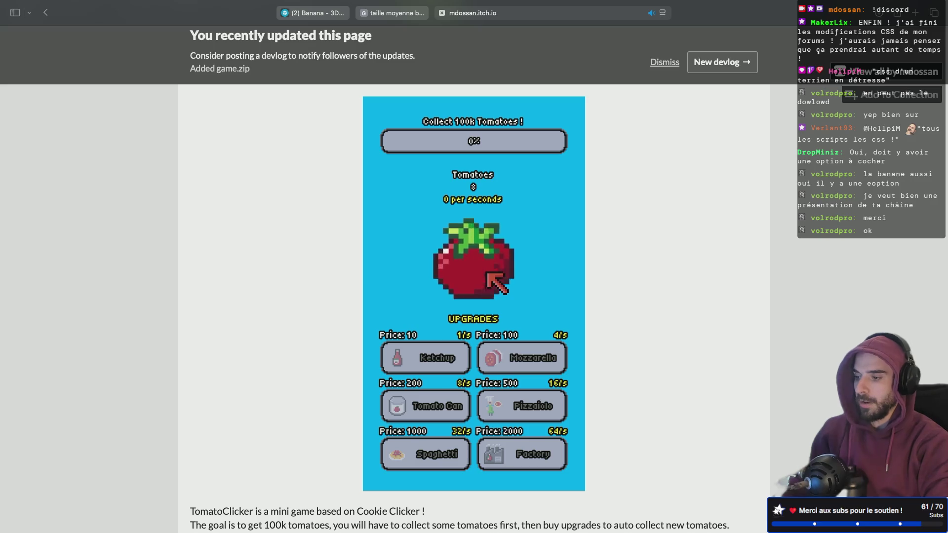
left_click(489, 274)
left_click(488, 274)
left_click(430, 361)
left_click(495, 246)
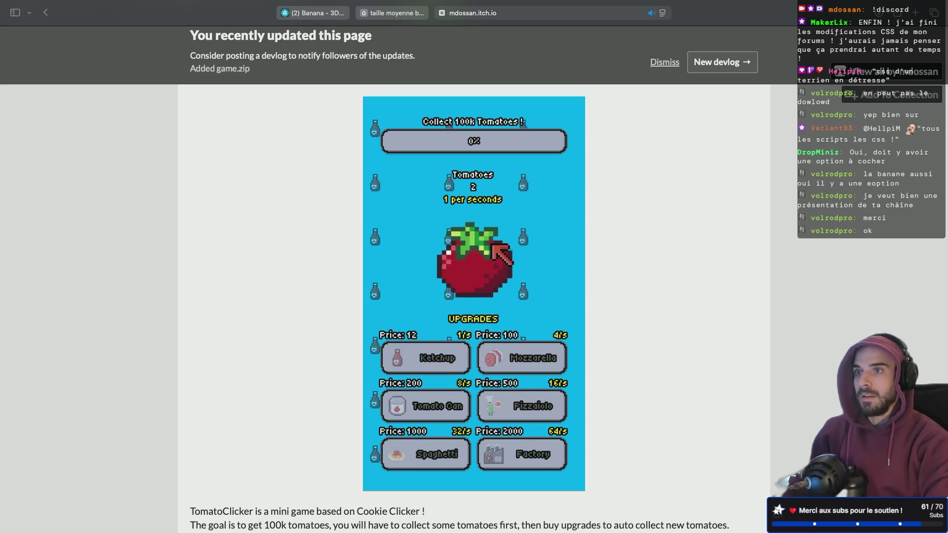
- Keep collecting tomatoes and buy two more Ketchup upgrades, reaching 3 per second
left_click(494, 246)
left_click(494, 245)
left_click(493, 245)
left_click(493, 245)
left_click(494, 246)
left_click(494, 245)
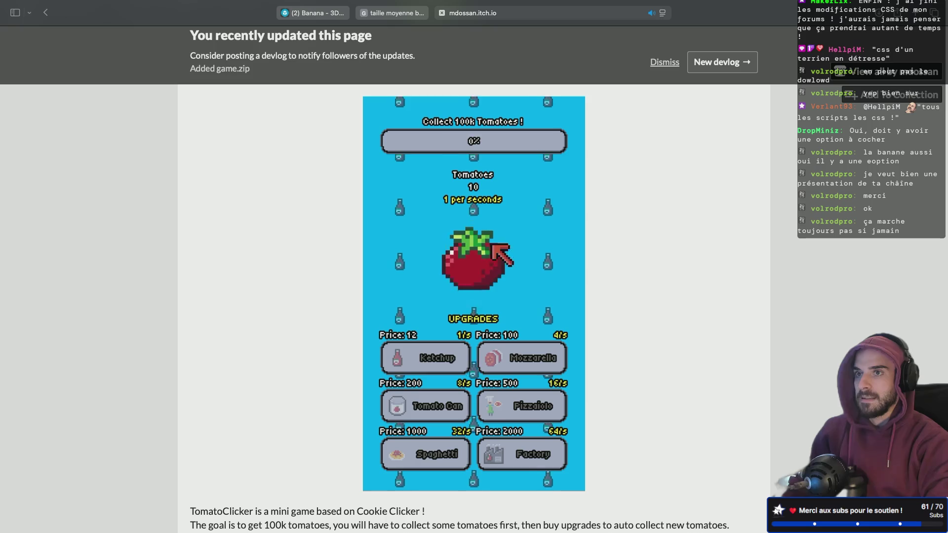
left_click(494, 245)
left_click(494, 246)
left_click(493, 245)
left_click(494, 245)
left_click(449, 358)
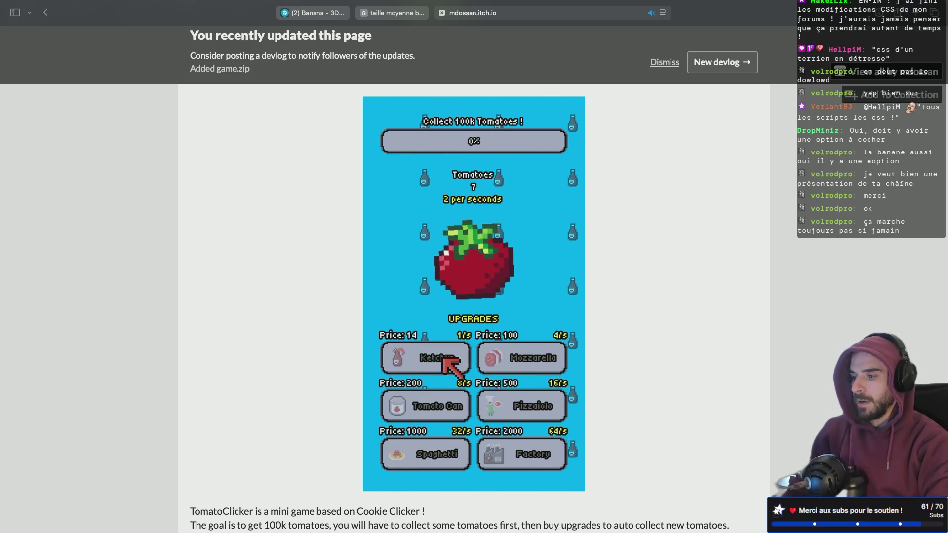
left_click(491, 275)
left_click(476, 275)
left_click(476, 274)
left_click(466, 263)
left_click(466, 263)
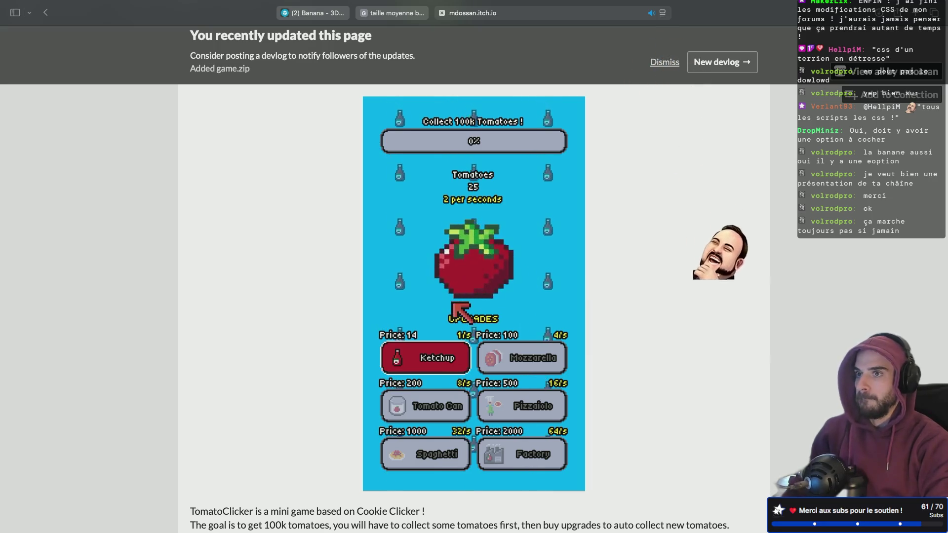
left_click(439, 355)
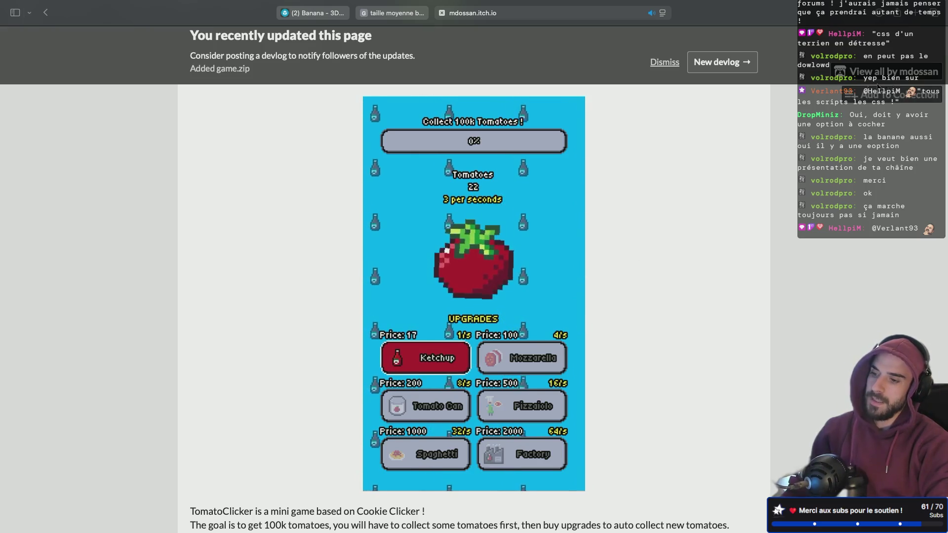
- Return to the profile game list and open Miami Flipper 1987
scroll(742, 149, "down", 2)
scroll(737, 179, "up", 3)
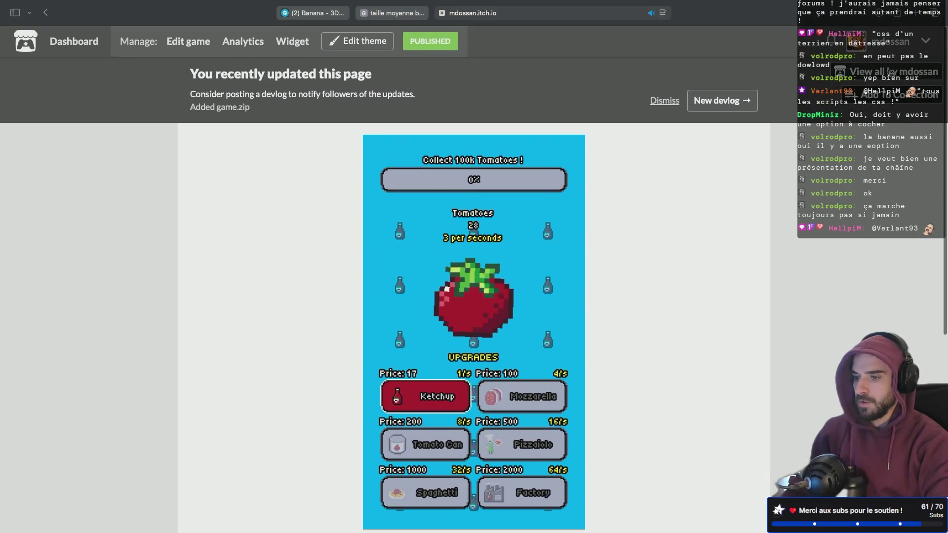
left_click(893, 80)
left_click(665, 211)
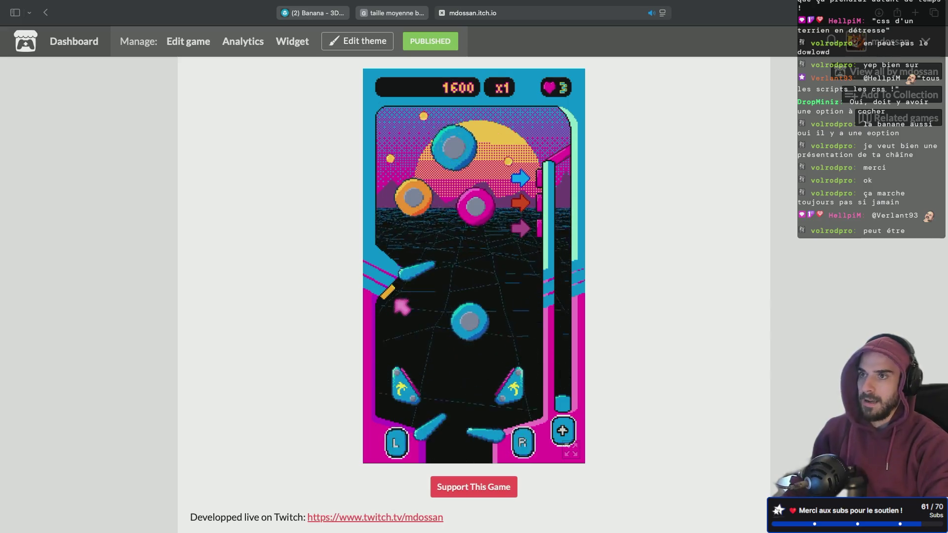
- Play Miami Flipper 1987 with the left and right flippers, raising the score to about 7000
key("Left")
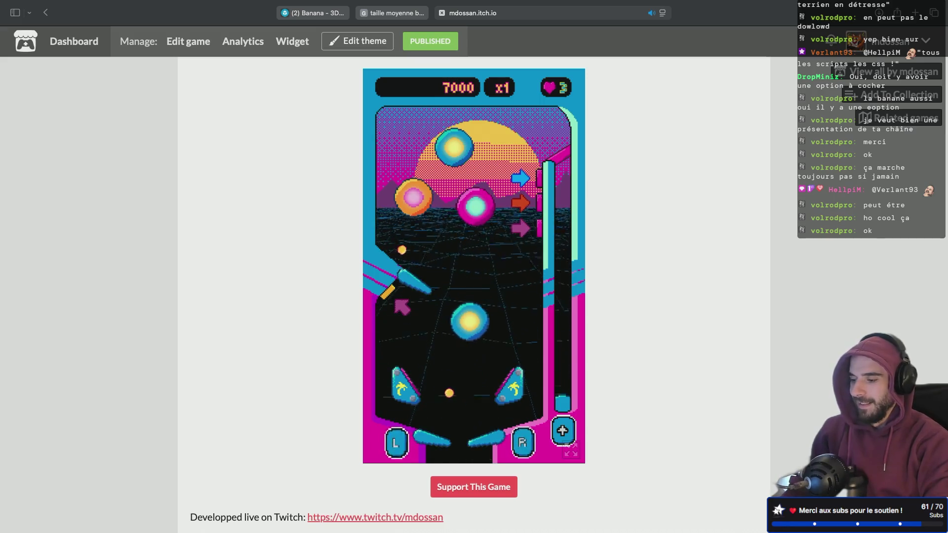
key("Right")
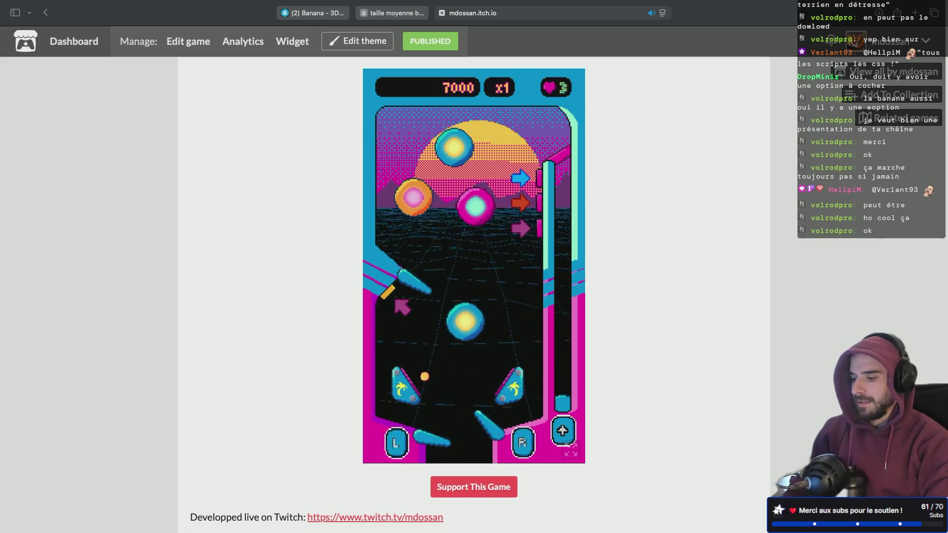
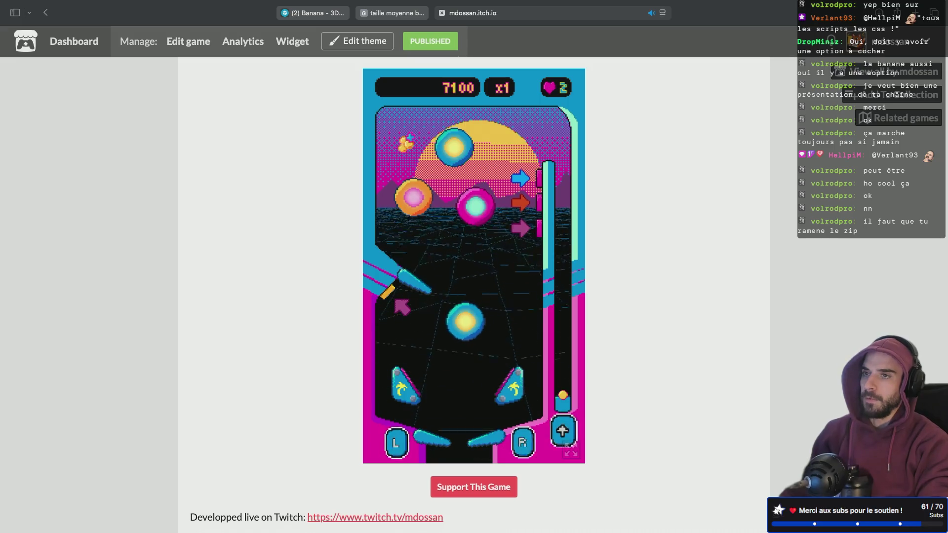
- Go back to the browser's Sketchfab Banana tab and open the model's Edit Properties form
key("ctrl+Right")
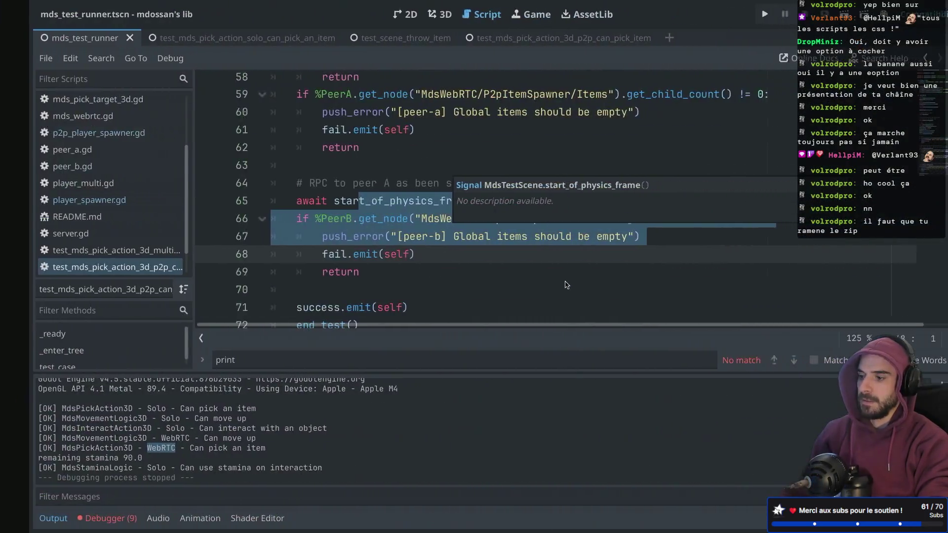
key("ctrl+Left")
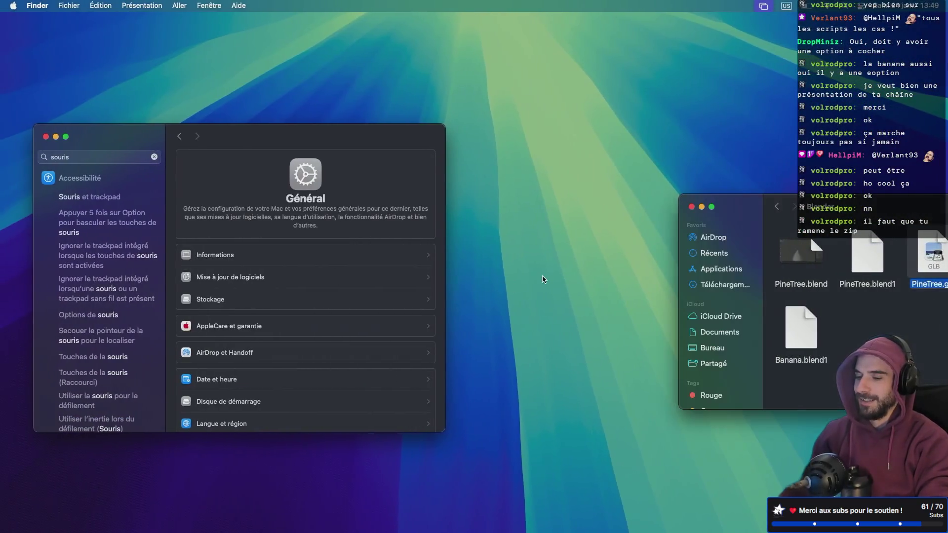
key("ctrl+Right")
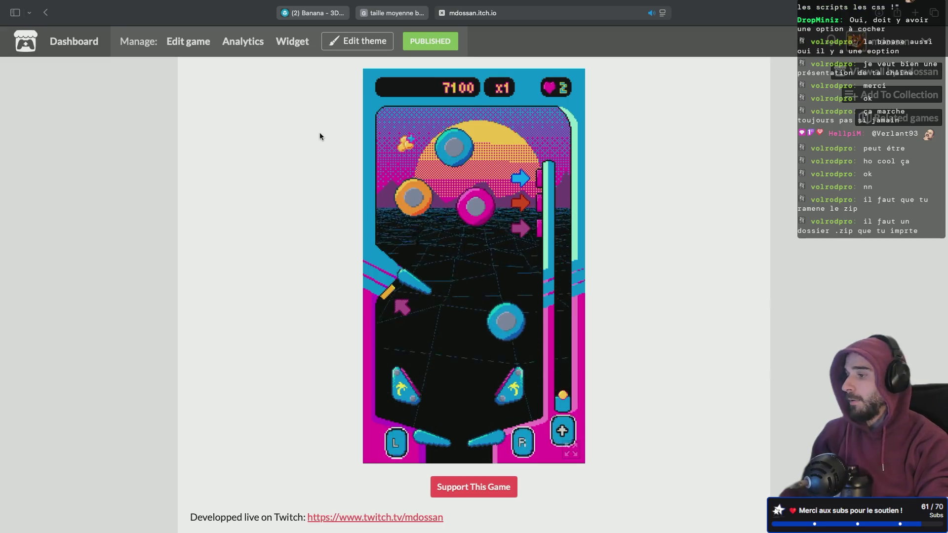
key("ctrl+shift+Tab")
key("ctrl+shift+Tab")
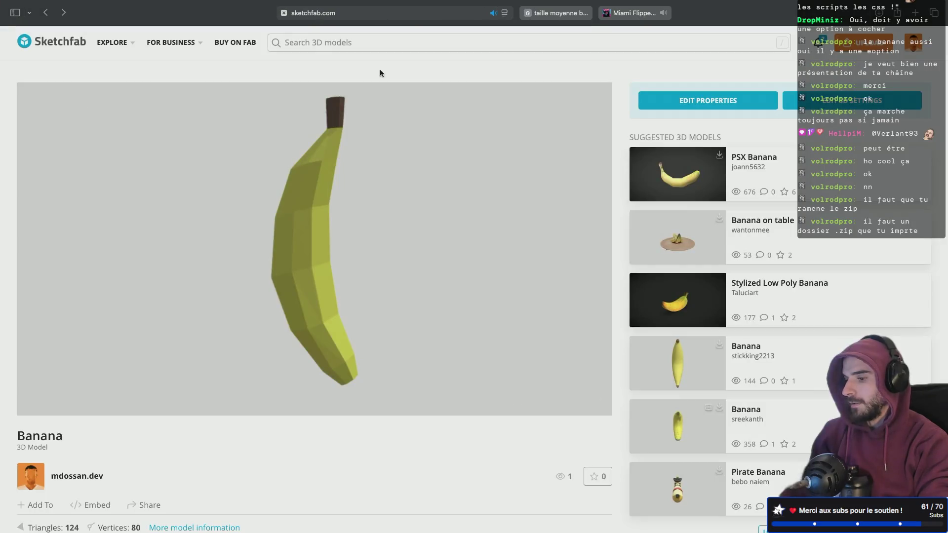
left_click(711, 101)
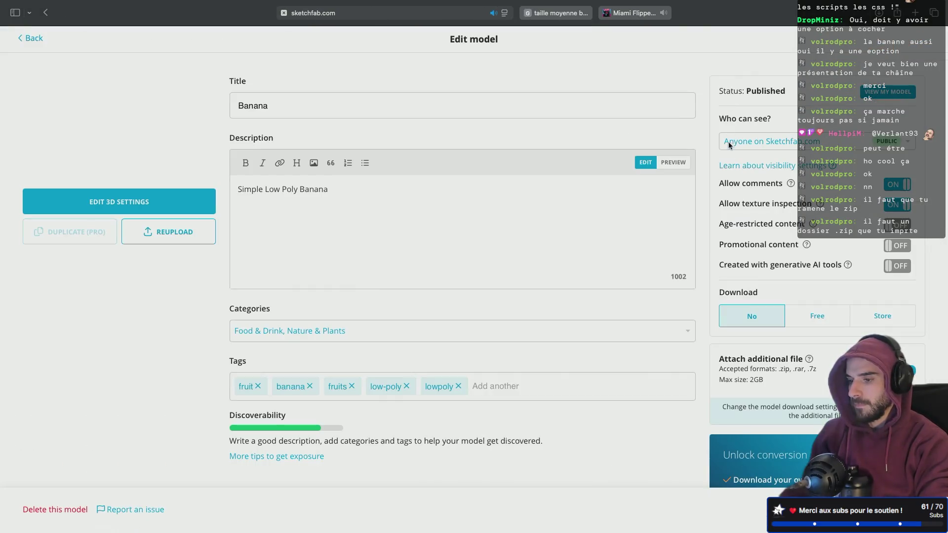
- Set the Banana model's download to Free, confirm the CC Attribution license, and go back
left_click(811, 326)
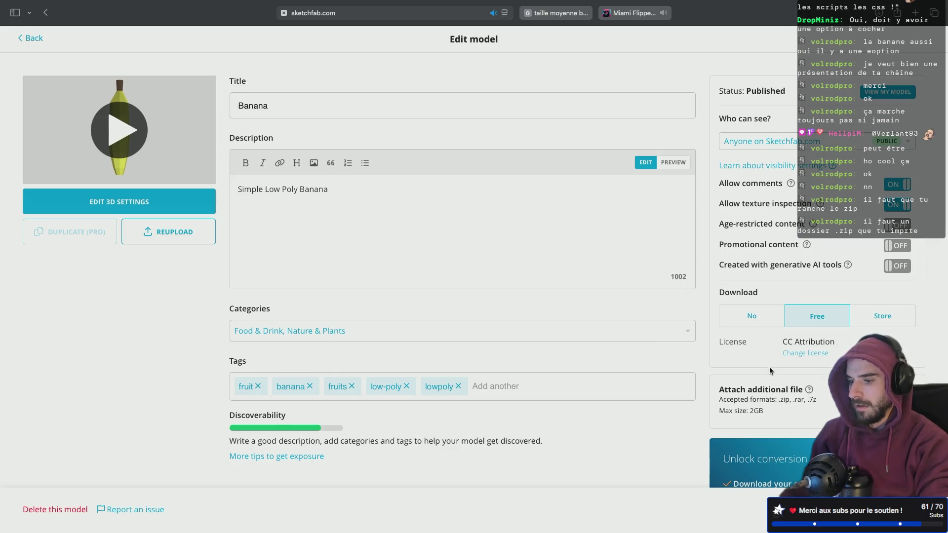
scroll(766, 388, "down", 2)
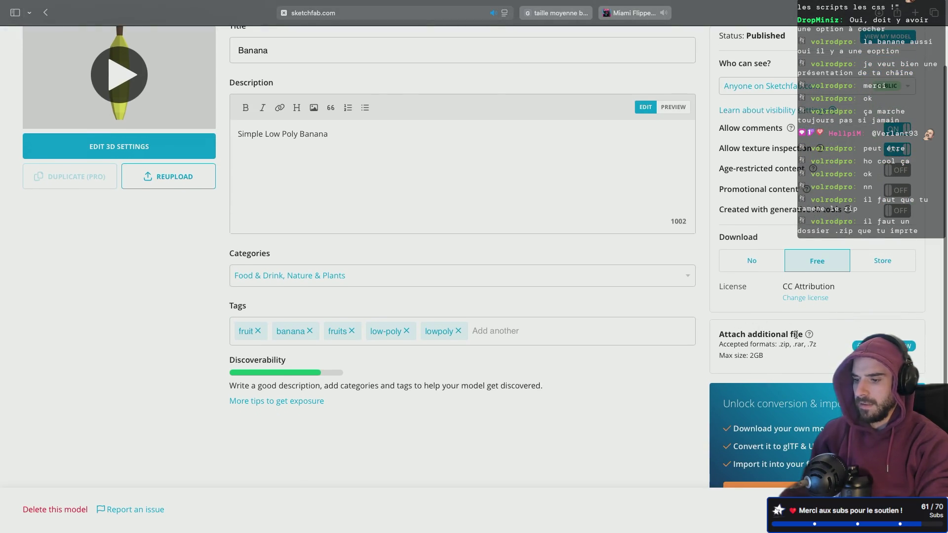
mouse_move(809, 335)
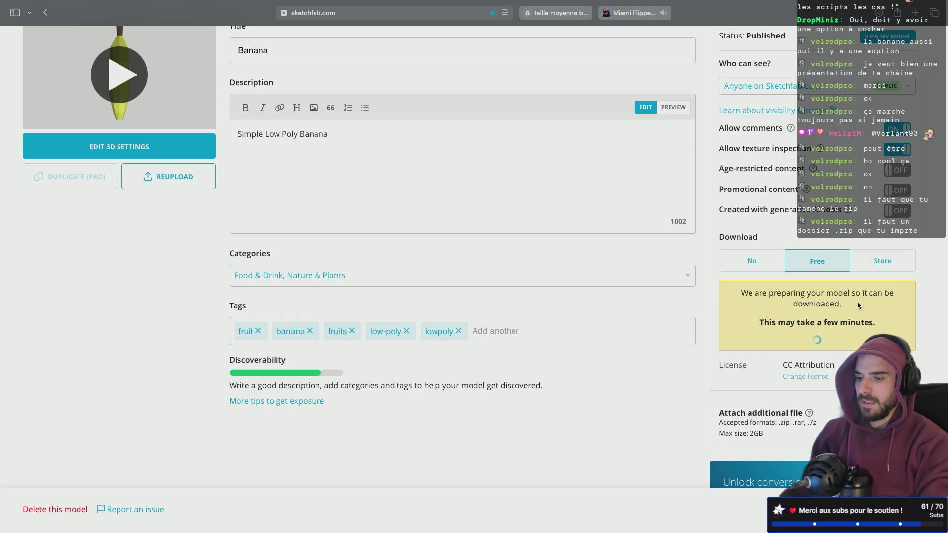
scroll(741, 291, "down", 1)
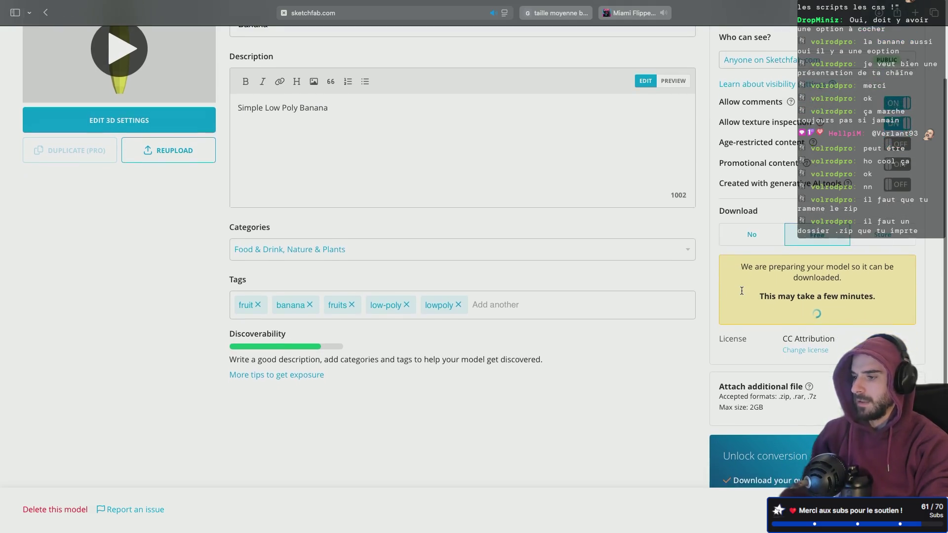
scroll(741, 291, "up", 3)
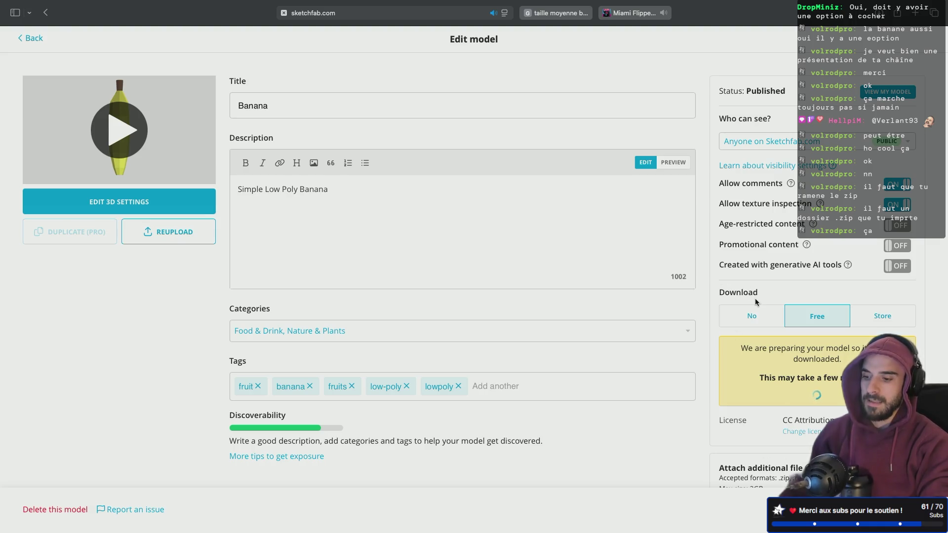
scroll(742, 455, "down", 2)
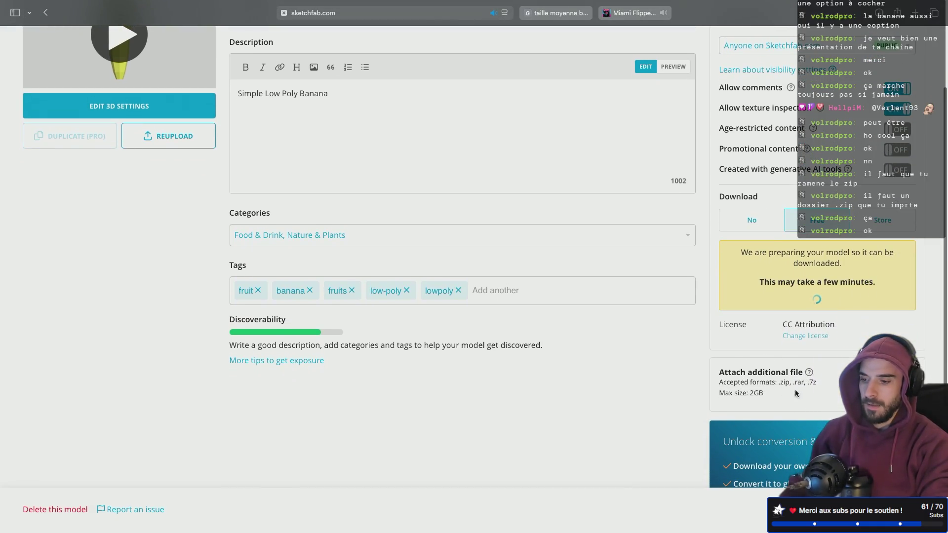
scroll(763, 348, "up", 2)
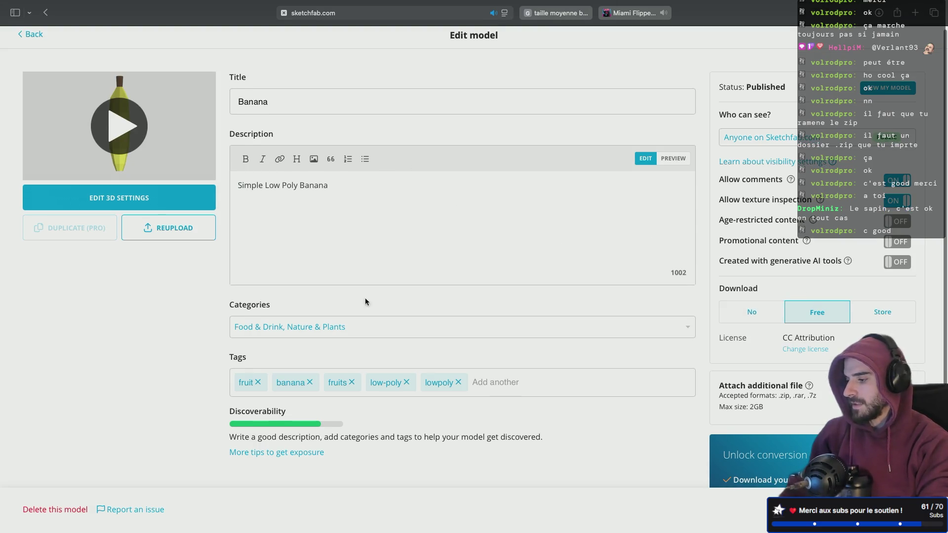
left_click(26, 44)
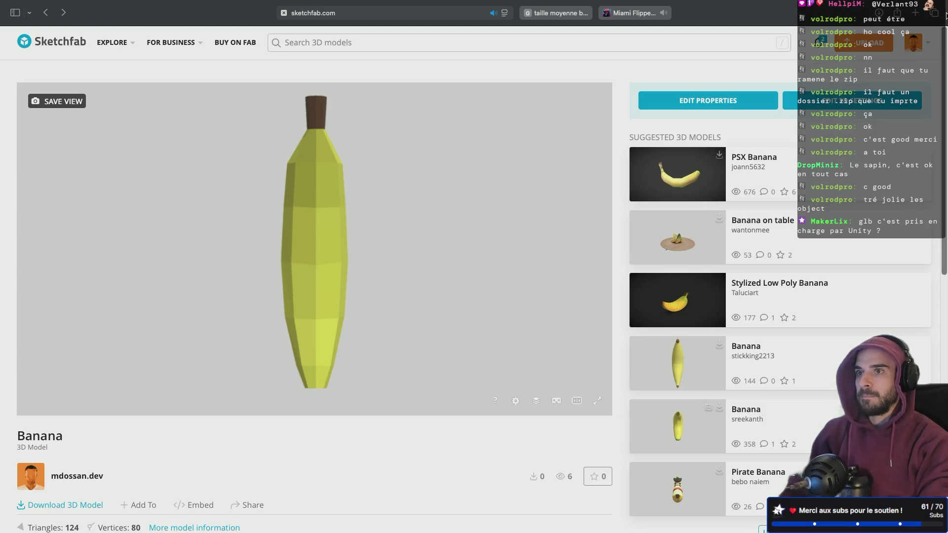
- Open the profile's Models list showing Banana and Low Poly Pine Tree from the account menu
left_click(925, 36)
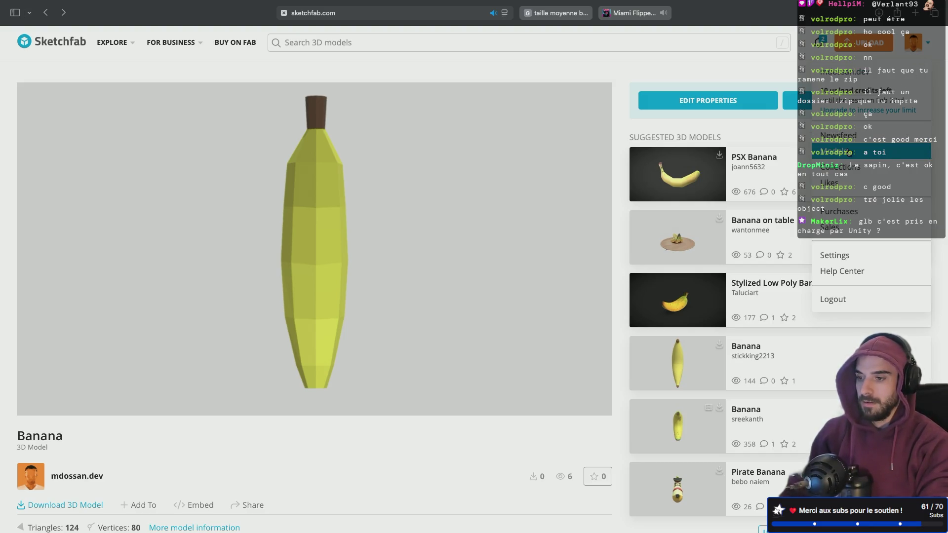
left_click(834, 151)
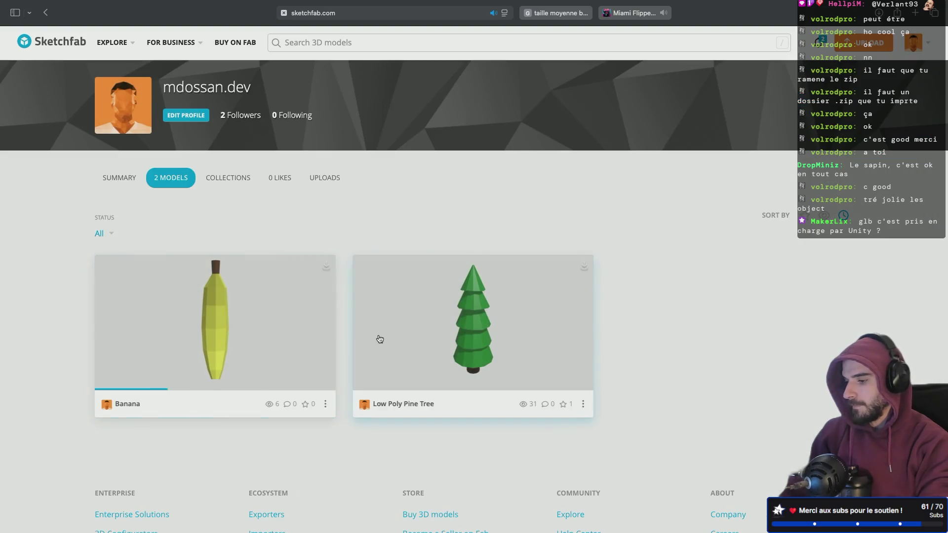
- Open the Low Poly Pine Tree model and check its free download and CC Attribution license
left_click(477, 330)
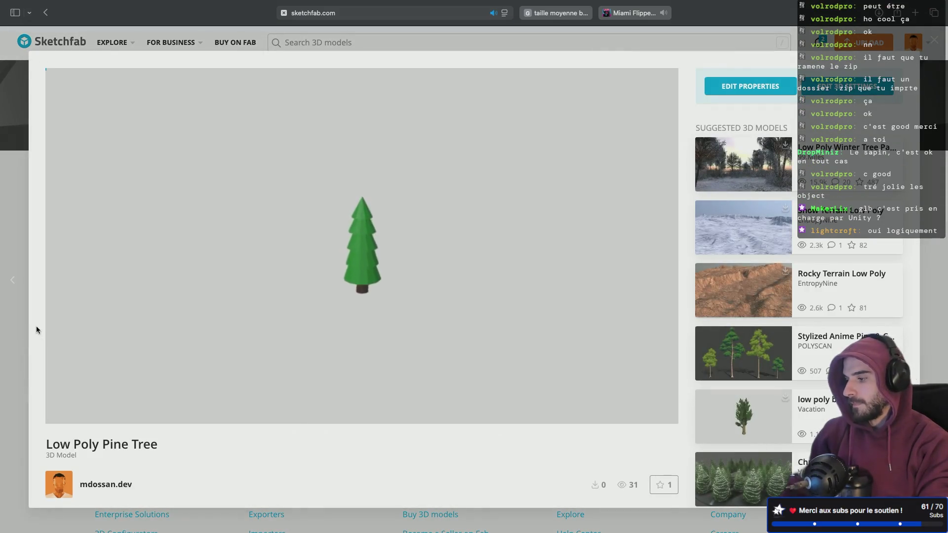
scroll(36, 327, "down", 3)
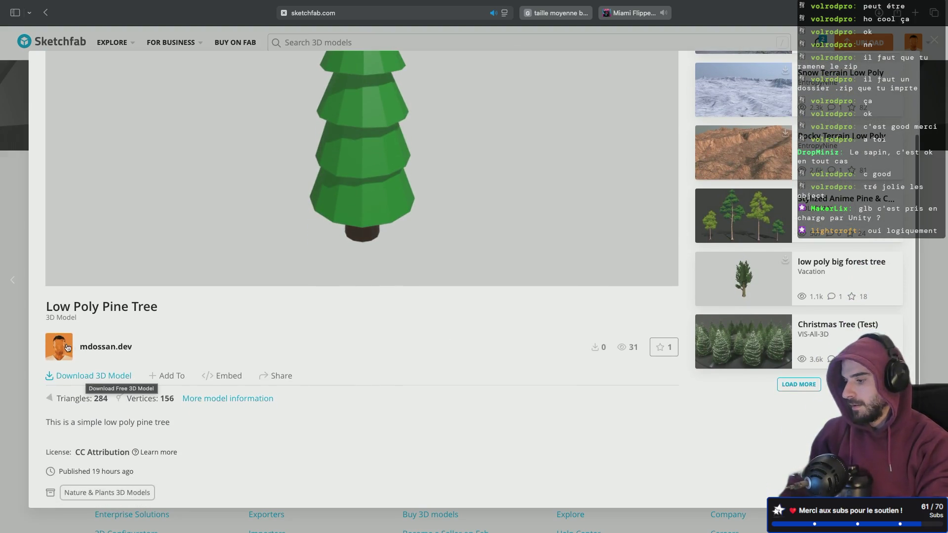
scroll(43, 310, "up", 3)
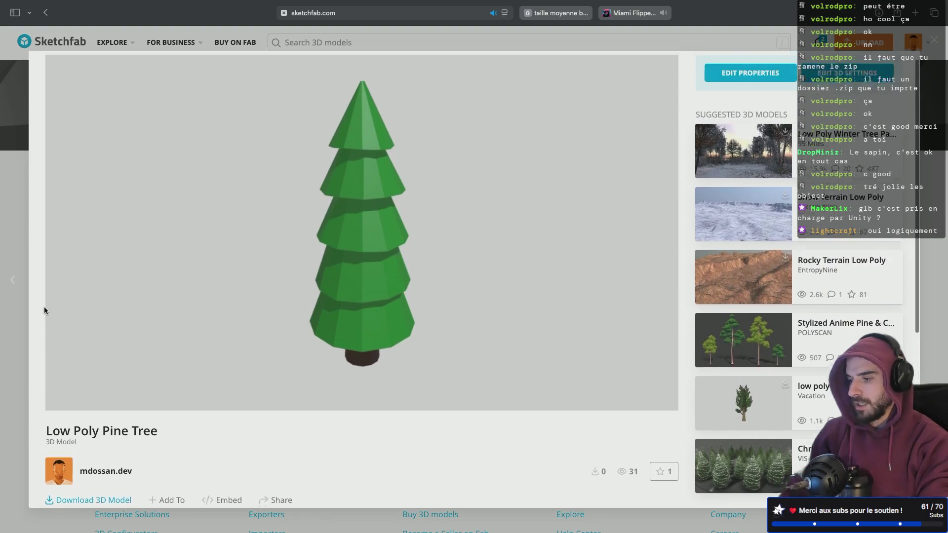